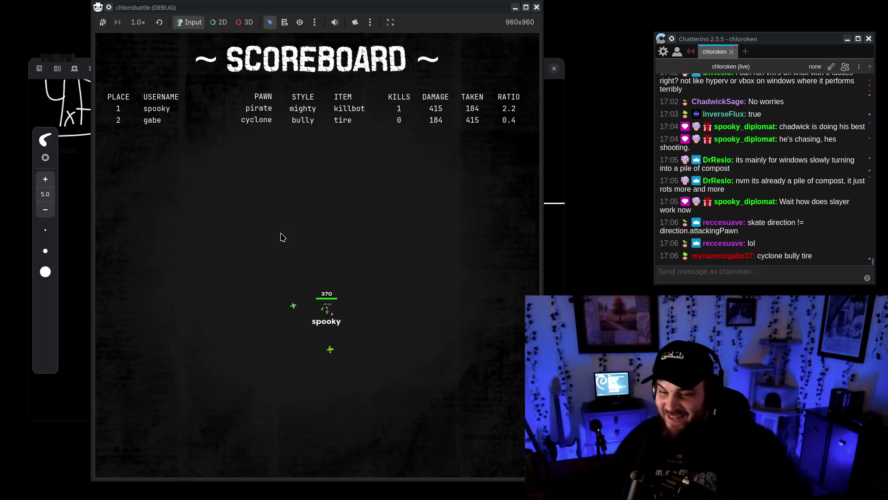
Raise the Rnote bracket drawing over the game scoreboard and select the orange pen colour
{"action": "left_click", "coordinate": [41, 421]}
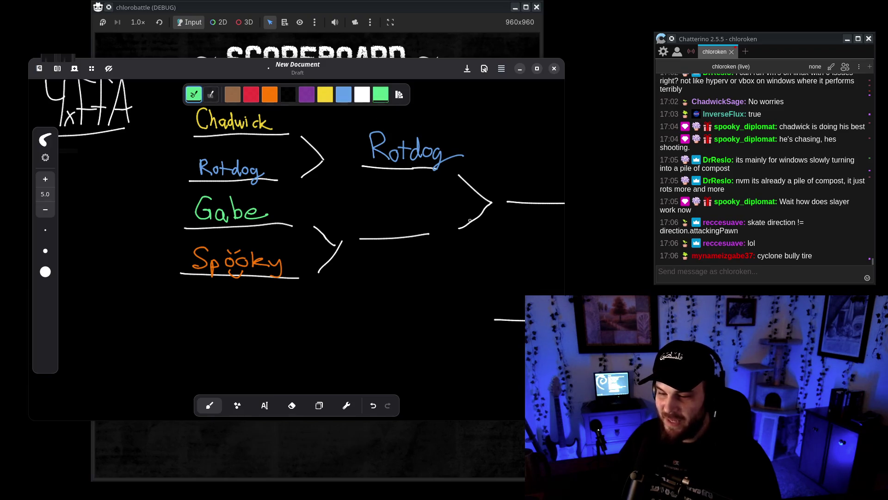
{"action": "scroll", "coordinate": [470, 221], "scroll_direction": "right", "scroll_amount": 10}
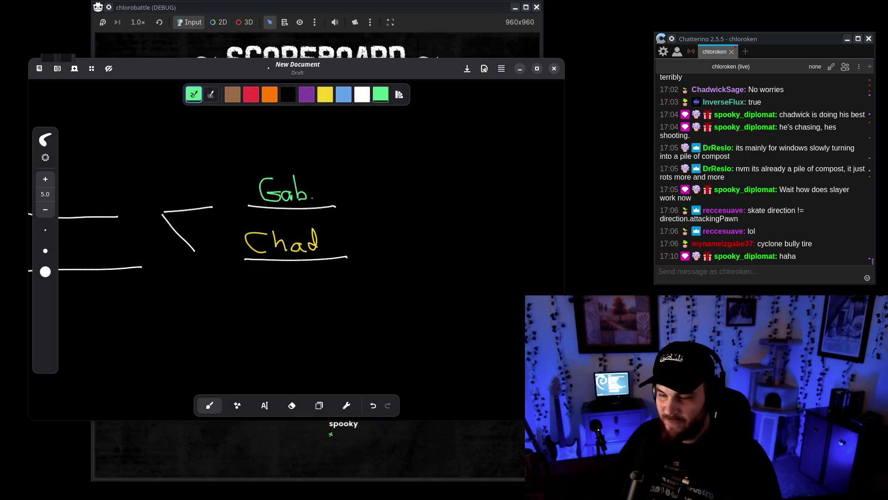
{"action": "scroll", "coordinate": [312, 198], "scroll_direction": "left", "scroll_amount": 10}
{"action": "left_click", "coordinate": [271, 100]}
{"action": "scroll", "coordinate": [299, 272], "scroll_direction": "left", "scroll_amount": 5}
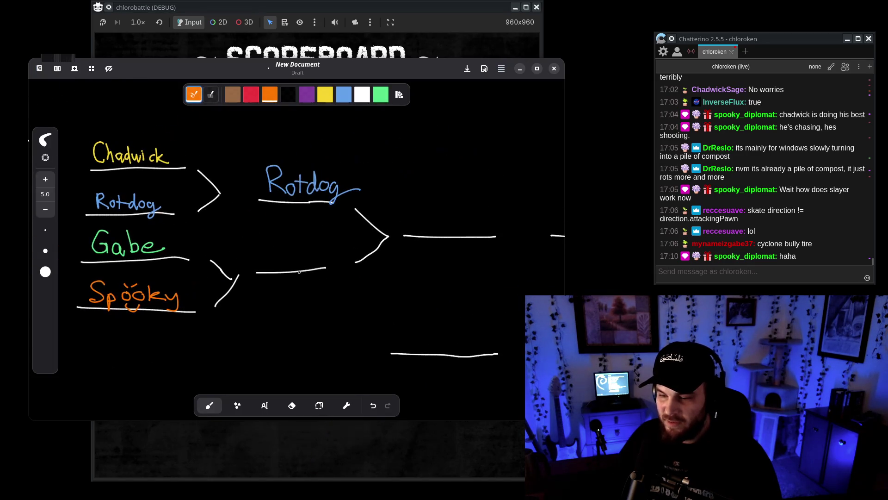
Handwrite 'Spooky' in orange on the empty second-round line under Rotdog
{"action": "left_click_drag", "start_coordinate": [270, 249], "coordinate": [261, 262]}
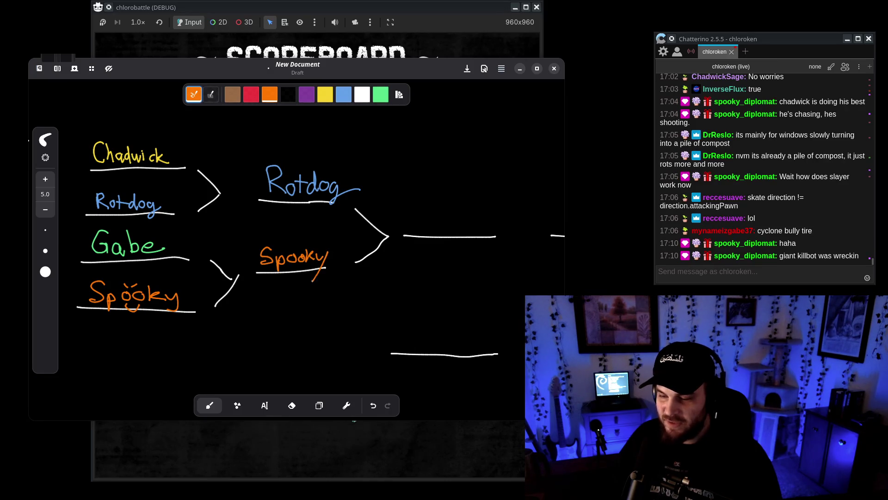
{"action": "scroll", "coordinate": [416, 231], "scroll_direction": "right", "scroll_amount": 5}
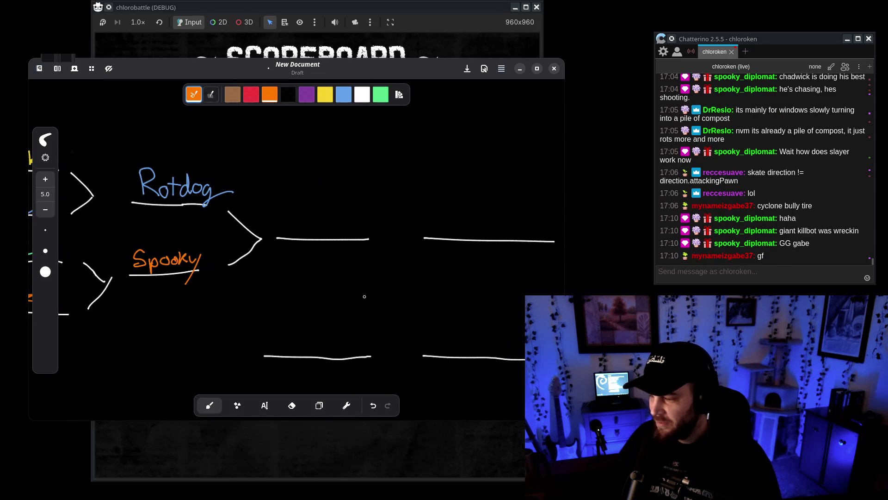
{"action": "scroll", "coordinate": [427, 291], "scroll_direction": "left", "scroll_amount": 3}
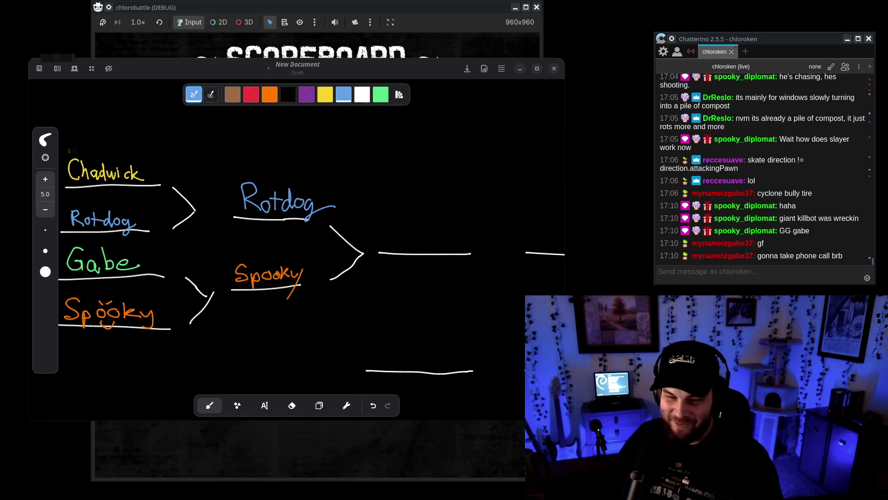
{"action": "key", "text": "alt+Tab"}
Relaunch chlorobattle with F5 and move its debug window left as spooky versus rotdog begins
{"action": "key", "text": "F5"}
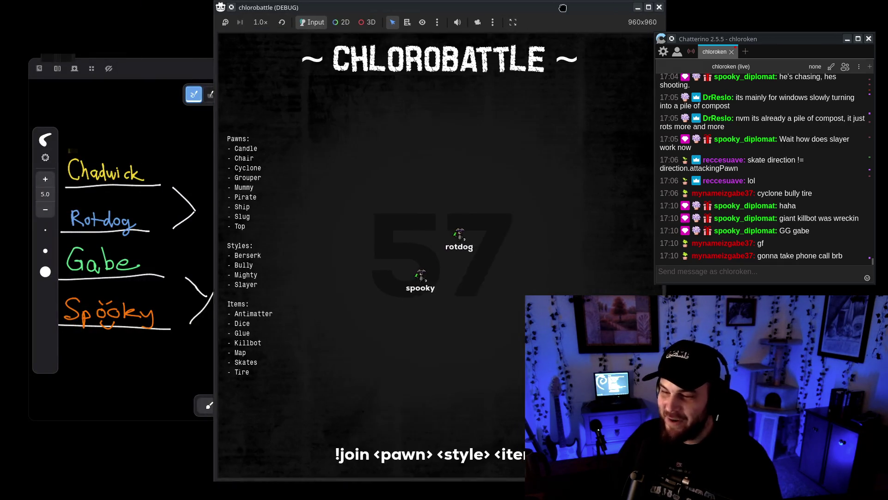
{"action": "left_click_drag", "start_coordinate": [550, 11], "coordinate": [443, 12]}
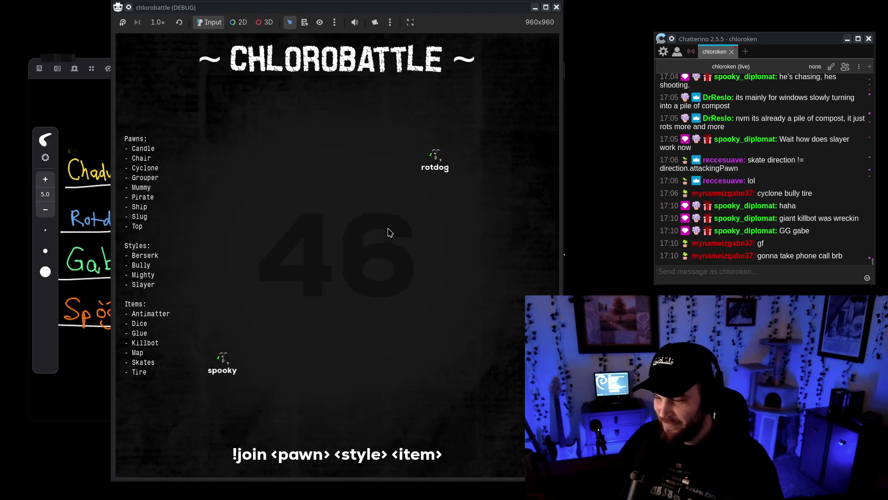
{"action": "left_click_drag", "start_coordinate": [487, 12], "coordinate": [451, 12]}
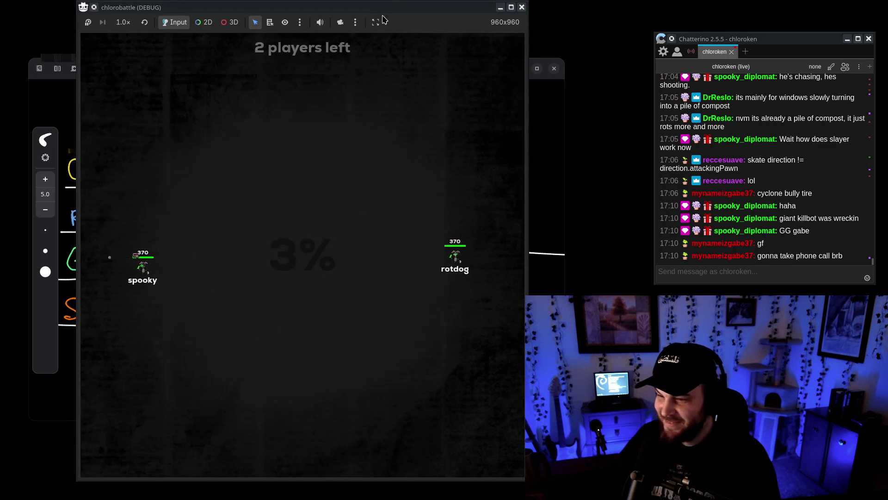
{"action": "left_click_drag", "start_coordinate": [384, 4], "coordinate": [367, 3]}
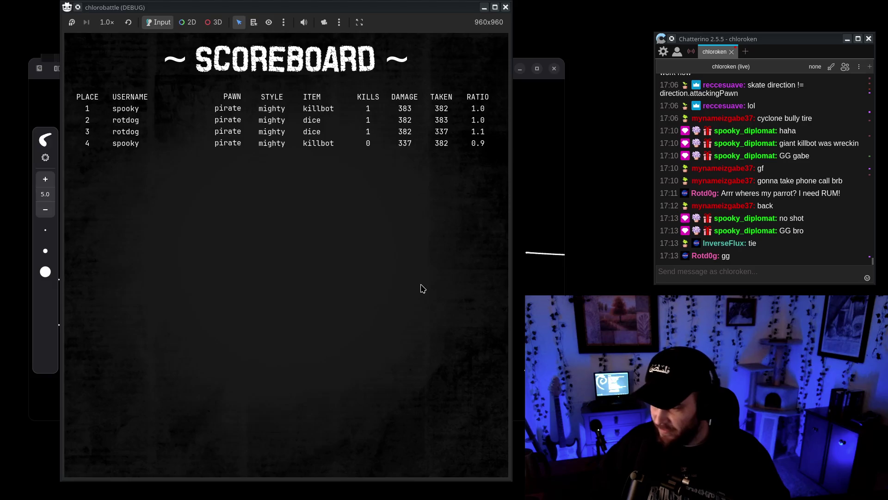
Stop the finished match and inspect the final lines of the combat output log
{"action": "key", "text": "F8"}
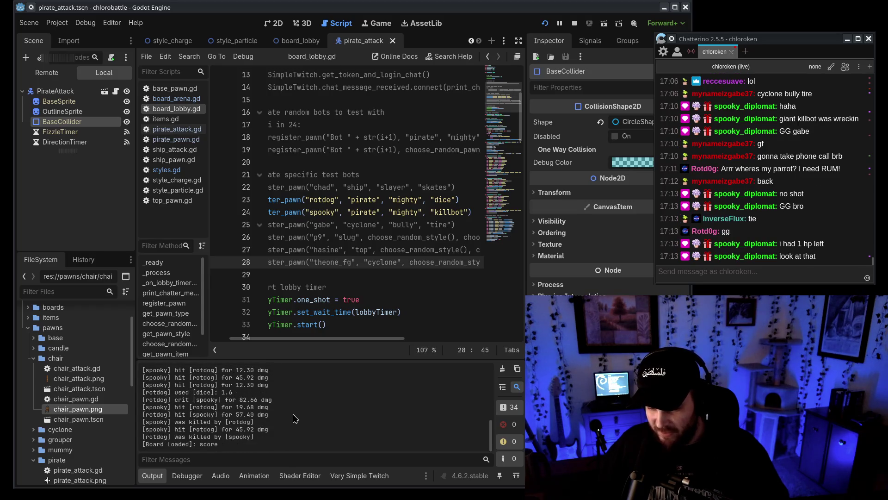
{"action": "left_click_drag", "start_coordinate": [299, 425], "coordinate": [307, 450]}
{"action": "left_click", "coordinate": [311, 437]}
{"action": "left_click", "coordinate": [324, 439]}
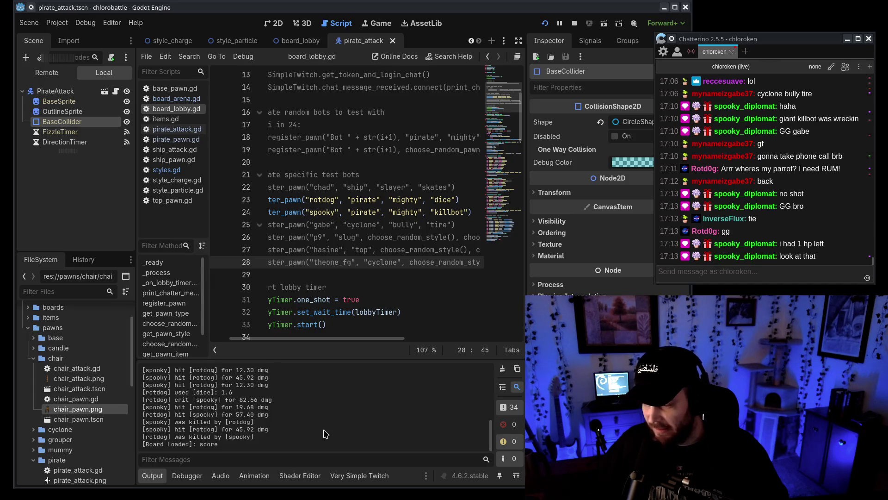
Shift the editor window to check the scoreboard, then run the game again
{"action": "left_click_drag", "start_coordinate": [472, 11], "coordinate": [520, 490]}
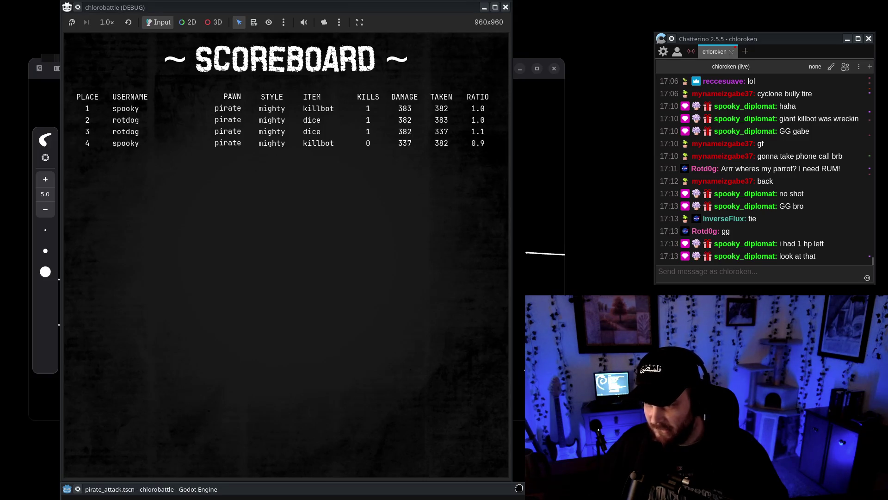
{"action": "mouse_move", "coordinate": [518, 488]}
{"action": "left_mouse_down"}
{"action": "mouse_move", "coordinate": [491, 17]}
{"action": "mouse_move", "coordinate": [499, 8]}
{"action": "left_mouse_up"}
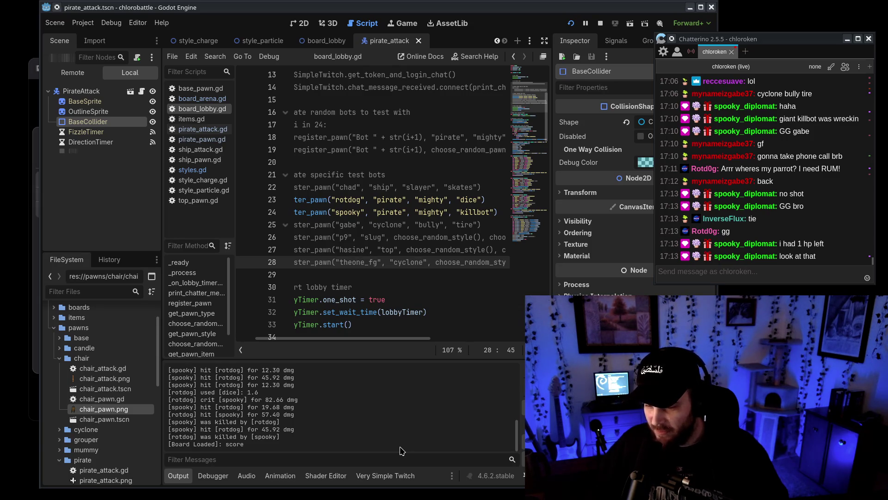
{"action": "mouse_move", "coordinate": [438, 9]}
{"action": "left_mouse_down"}
{"action": "mouse_move", "coordinate": [445, 278]}
{"action": "mouse_move", "coordinate": [425, 2]}
{"action": "left_mouse_up"}
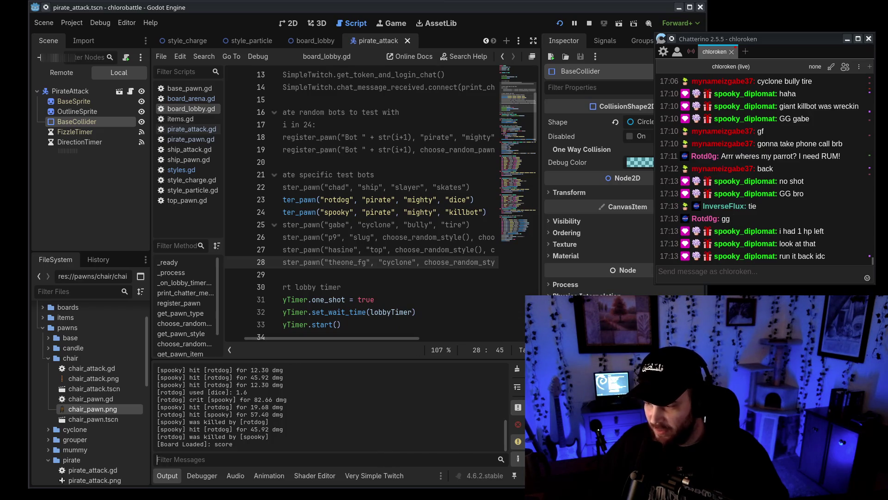
{"action": "left_click", "coordinate": [560, 23]}
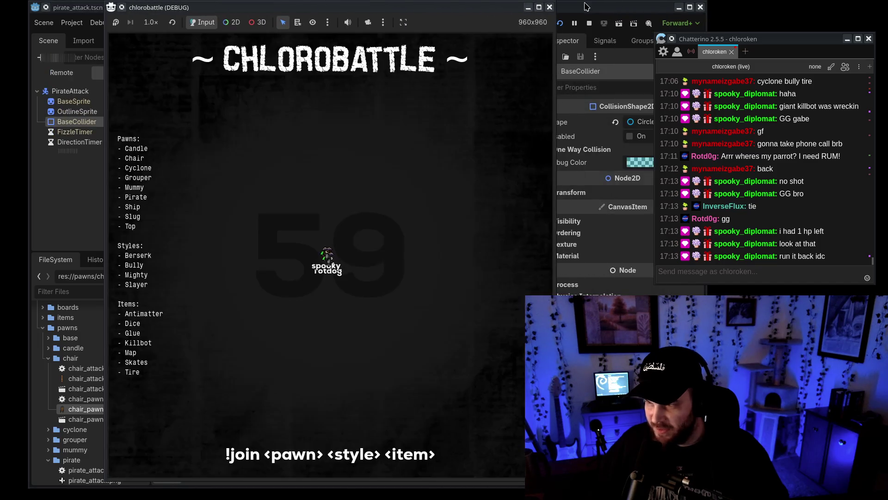
Let the rematch finish with rotdog ranked first (1 kill, 385 damage), then bring up the bracket
{"action": "left_click", "coordinate": [679, 7]}
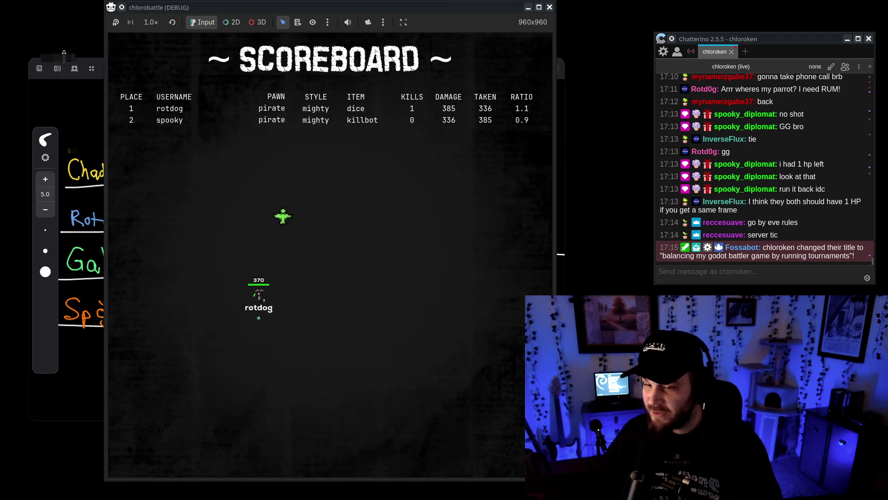
{"action": "key", "text": "alt+Tab"}
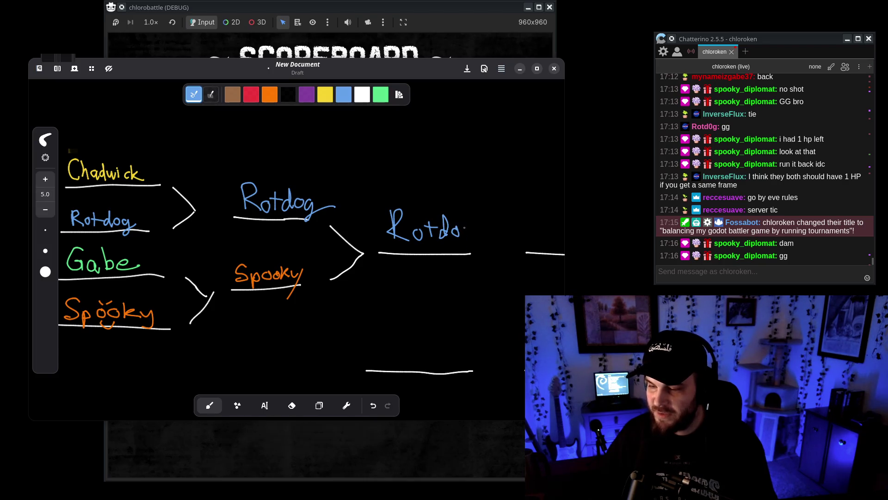
Handwrite 'Spooky' in orange on the next-round line facing Gabe/Chad, undoing the stray oval
{"action": "scroll", "coordinate": [465, 245], "scroll_direction": "right", "scroll_amount": 15}
{"action": "left_click", "coordinate": [269, 95]}
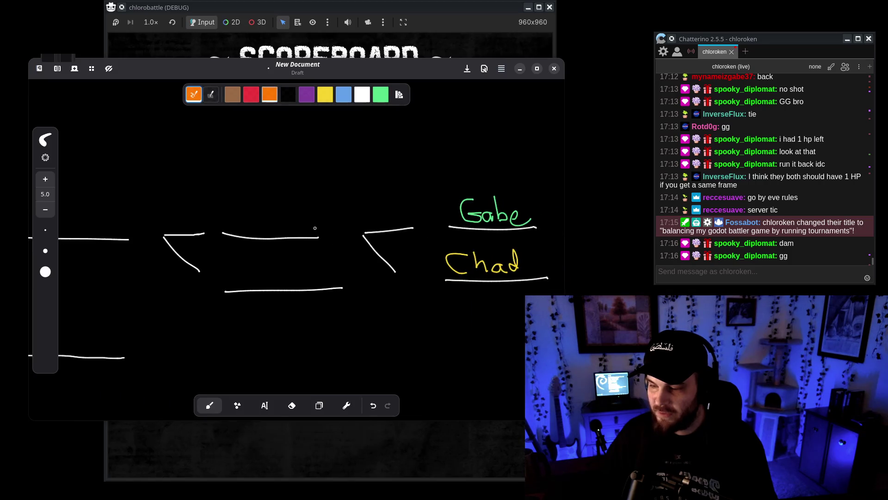
{"action": "left_click_drag", "start_coordinate": [272, 269], "coordinate": [270, 269]}
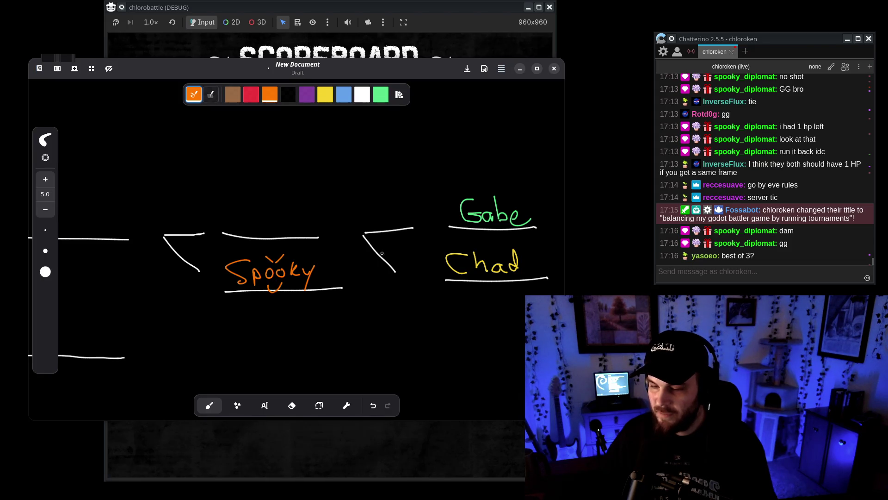
{"action": "scroll", "coordinate": [382, 253], "scroll_direction": "down", "scroll_amount": 3}
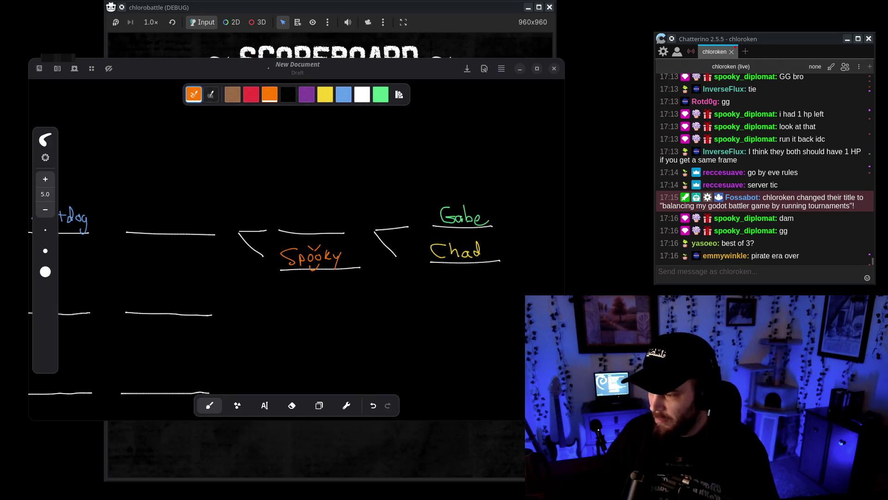
{"action": "scroll", "coordinate": [328, 292], "scroll_direction": "left", "scroll_amount": 5}
{"action": "scroll", "coordinate": [391, 268], "scroll_direction": "down", "scroll_amount": 1}
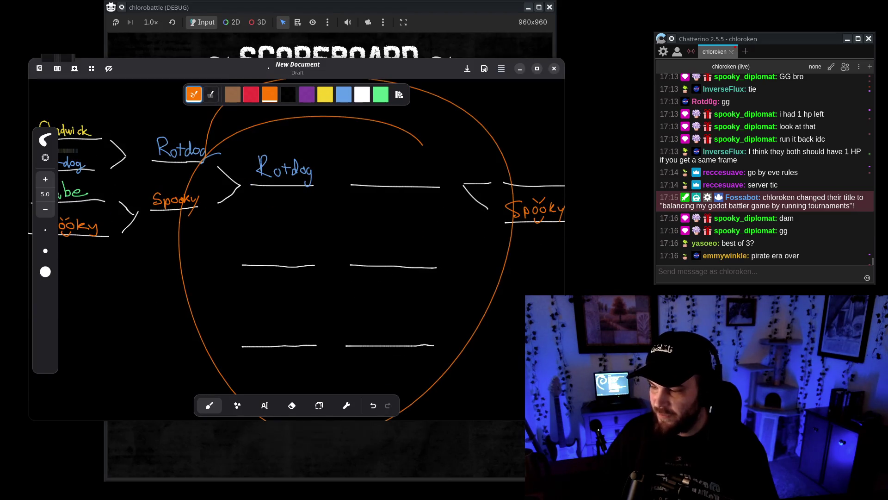
{"action": "key", "text": "ctrl+z"}
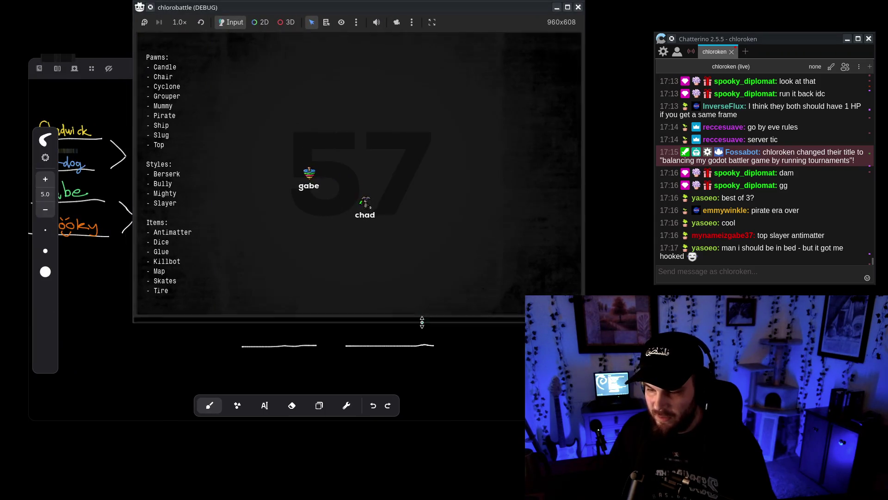
Make the debug game window taller and move it left during the gabe-versus-chad lobby countdown
{"action": "left_click_drag", "start_coordinate": [422, 318], "coordinate": [426, 485]}
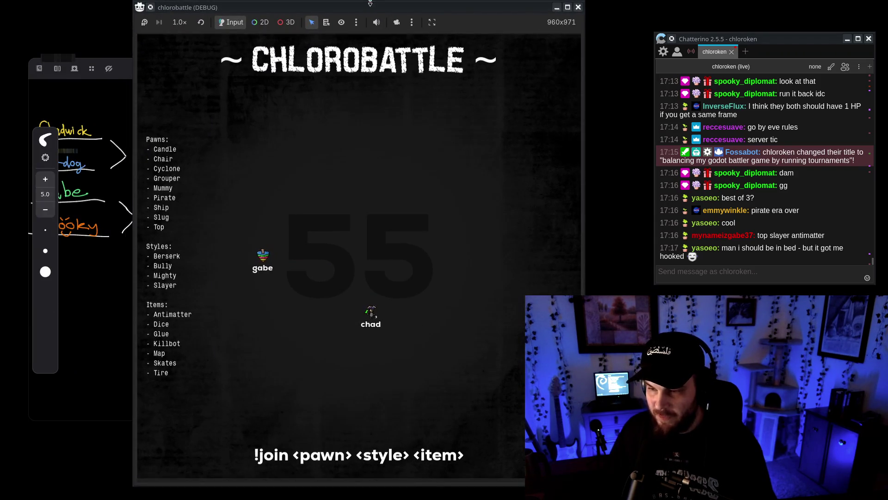
{"action": "left_click_drag", "start_coordinate": [382, 204], "coordinate": [320, 204]}
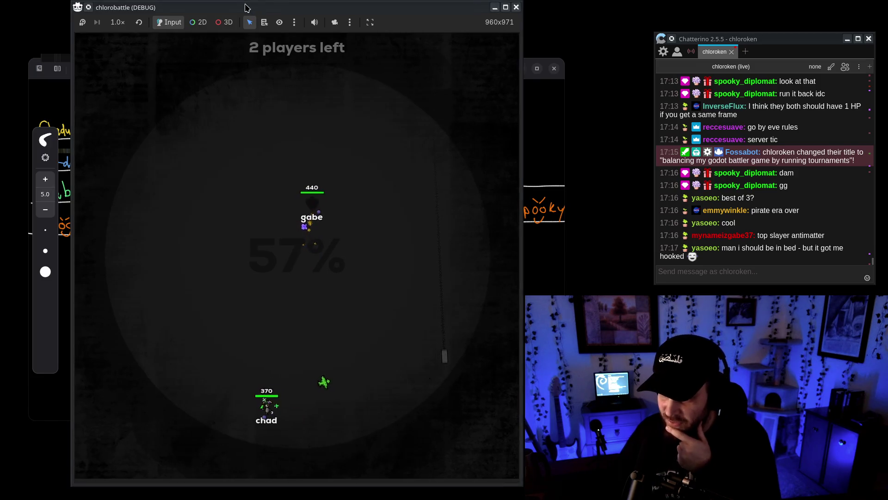
Nudge the game window left, shorten it to 960x959, and reposition the chat window
{"action": "left_click_drag", "start_coordinate": [202, 3], "coordinate": [189, 4]}
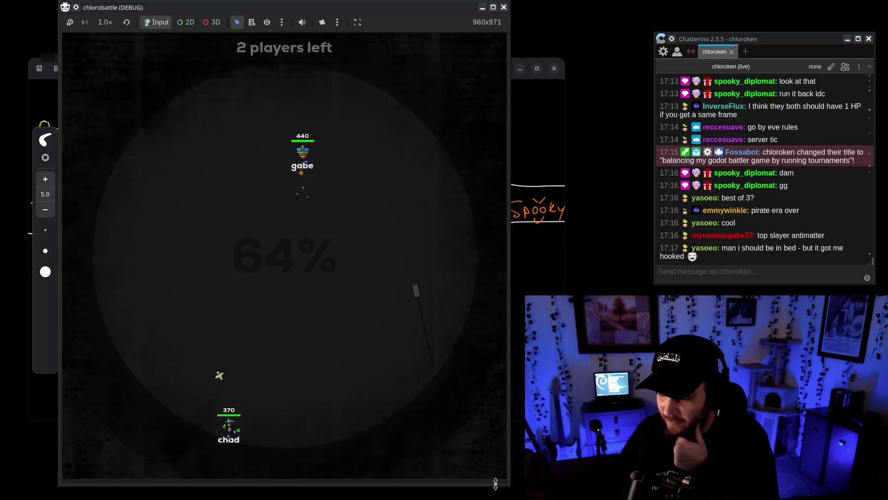
{"action": "left_click_drag", "start_coordinate": [495, 484], "coordinate": [497, 480]}
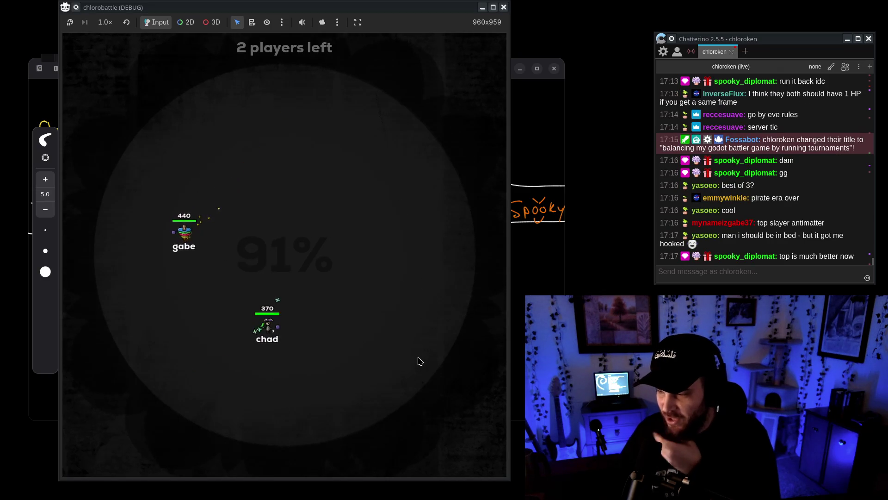
{"action": "left_click_drag", "start_coordinate": [809, 256], "coordinate": [699, 250]}
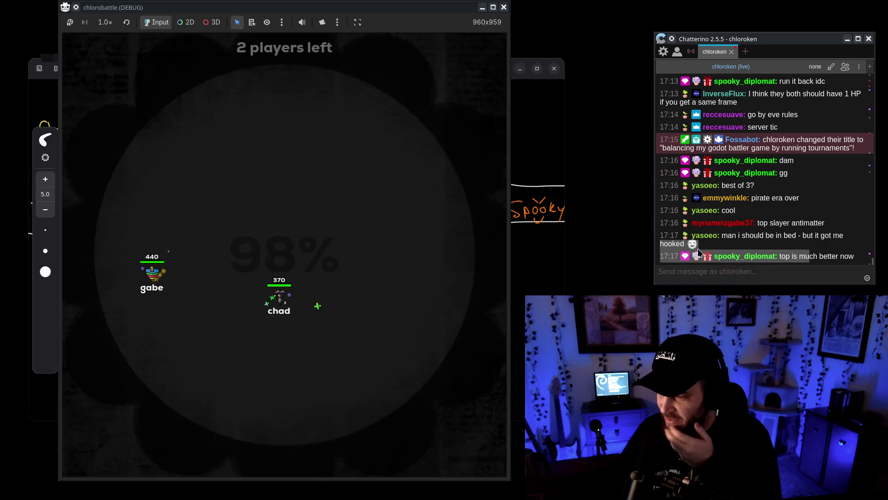
{"action": "mouse_move", "coordinate": [830, 263]}
{"action": "left_mouse_down"}
{"action": "mouse_move", "coordinate": [780, 239]}
{"action": "mouse_move", "coordinate": [785, 245]}
{"action": "left_mouse_up"}
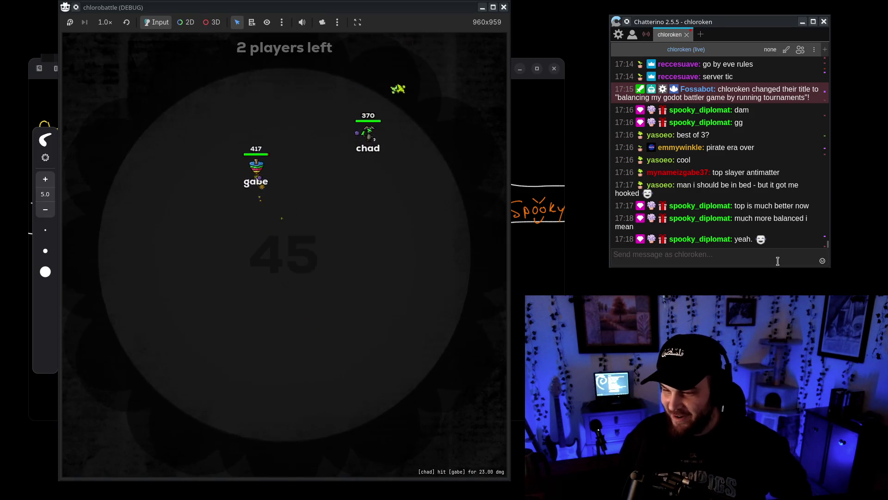
{"action": "left_click", "coordinate": [355, 288]}
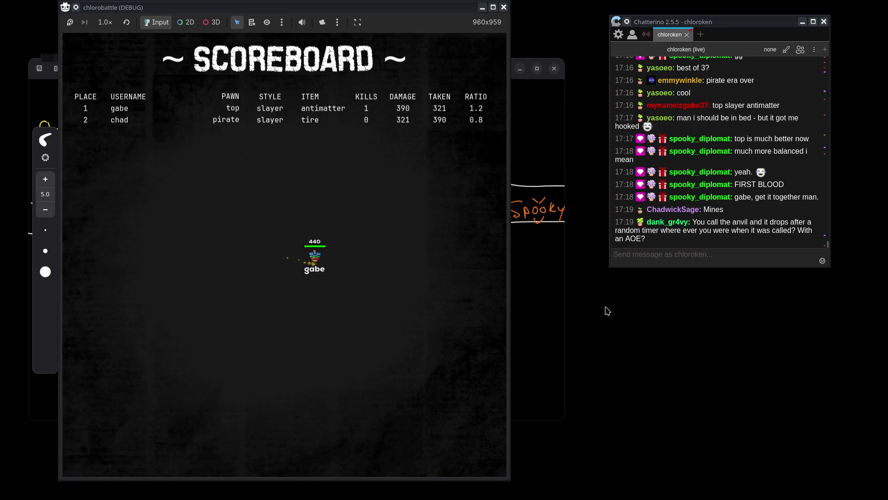
{"action": "left_click", "coordinate": [565, 244]}
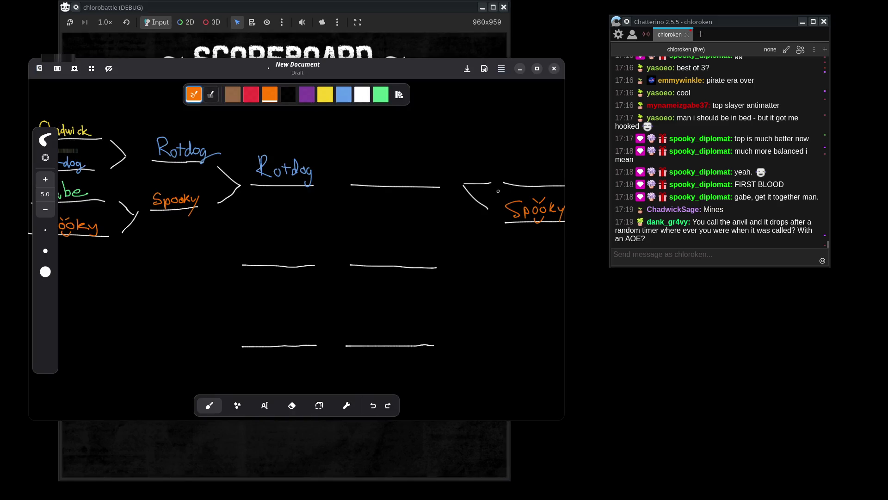
{"action": "scroll", "coordinate": [497, 191], "scroll_direction": "right", "scroll_amount": 10}
{"action": "scroll", "coordinate": [498, 191], "scroll_direction": "up", "scroll_amount": 2}
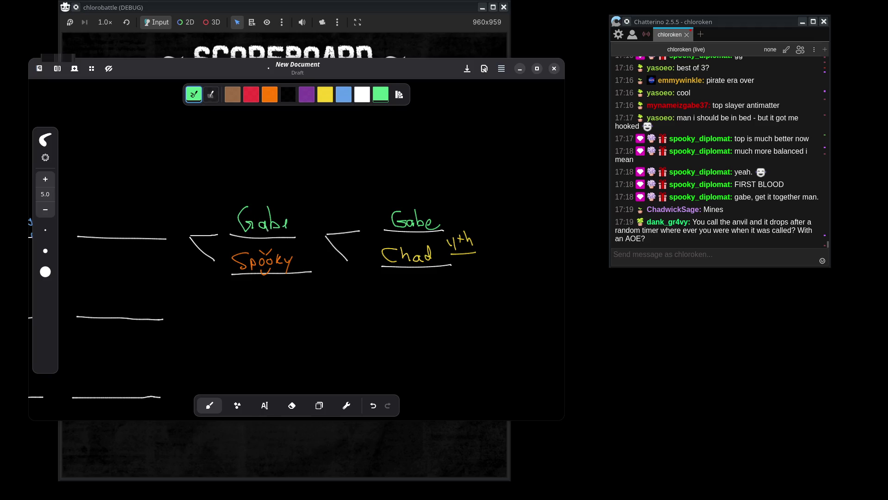
{"action": "scroll", "coordinate": [154, 277], "scroll_direction": "up", "scroll_amount": 3}
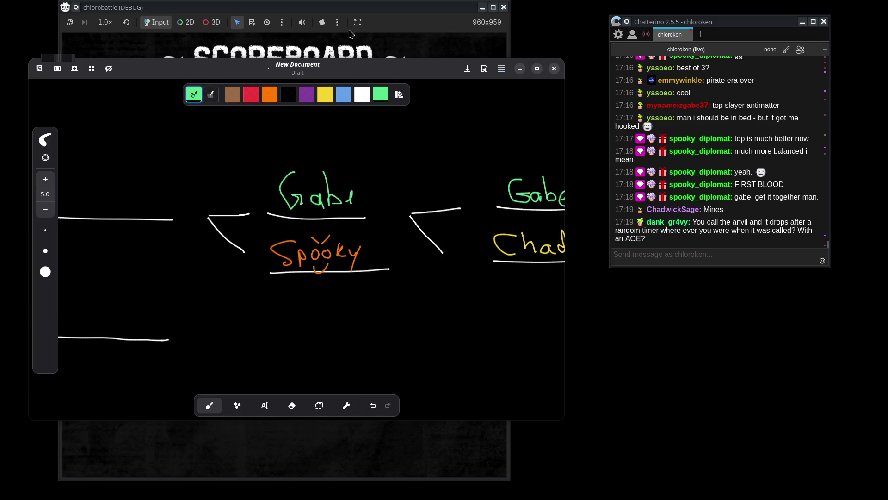
{"action": "left_click", "coordinate": [351, 11]}
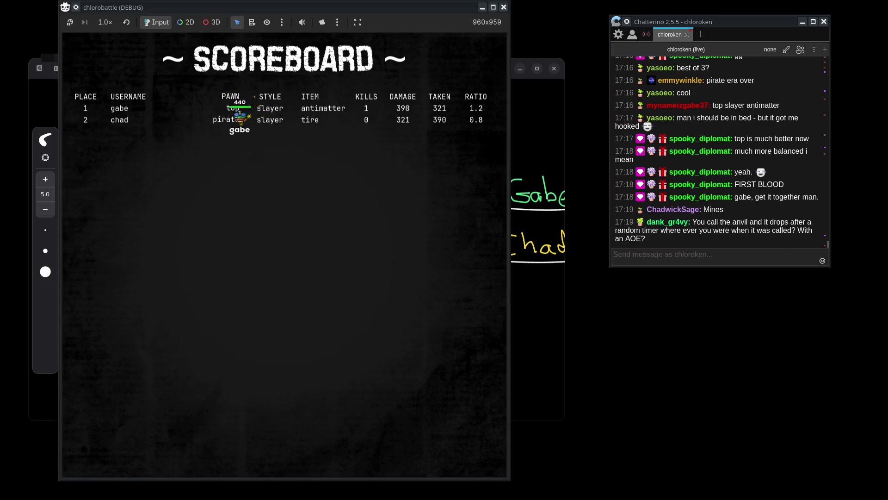
{"action": "left_click", "coordinate": [726, 262]}
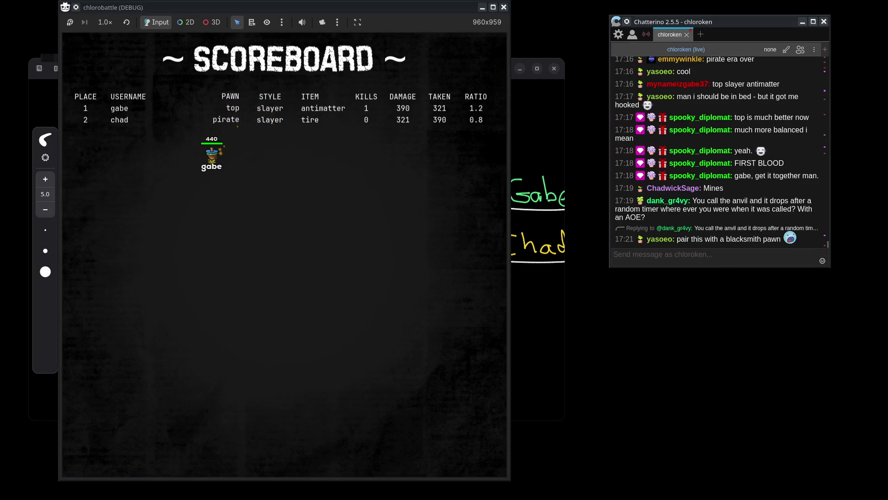
{"action": "key", "text": "alt+Tab"}
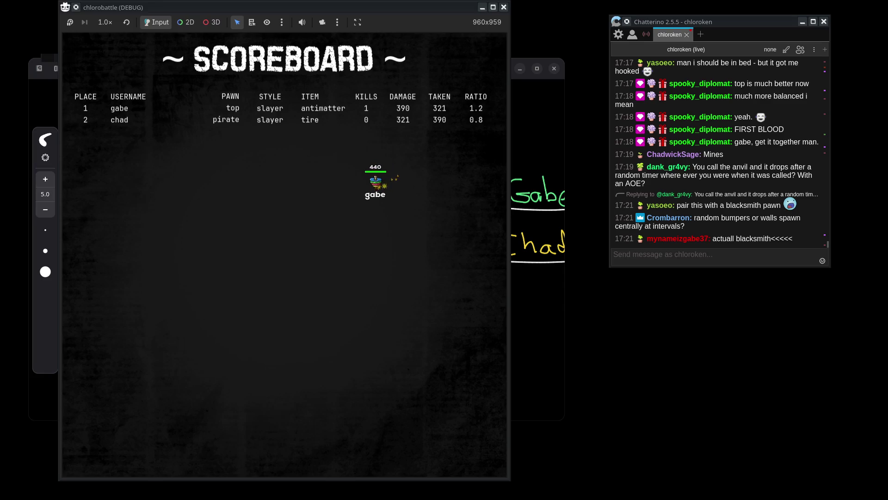
{"action": "left_click", "coordinate": [686, 238]}
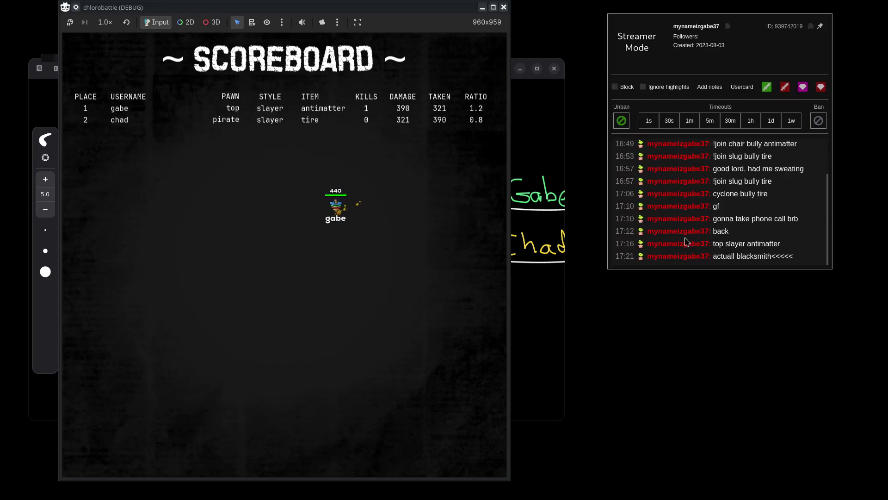
{"action": "left_click", "coordinate": [782, 277]}
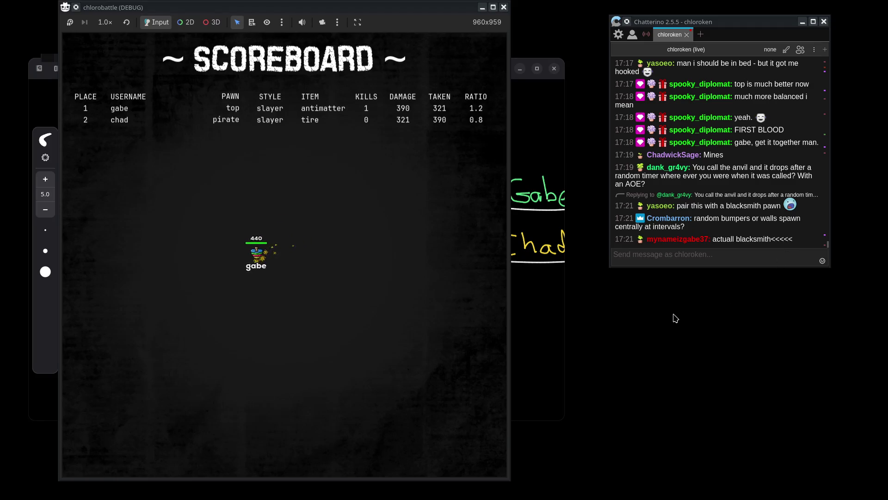
{"action": "left_click", "coordinate": [715, 265]}
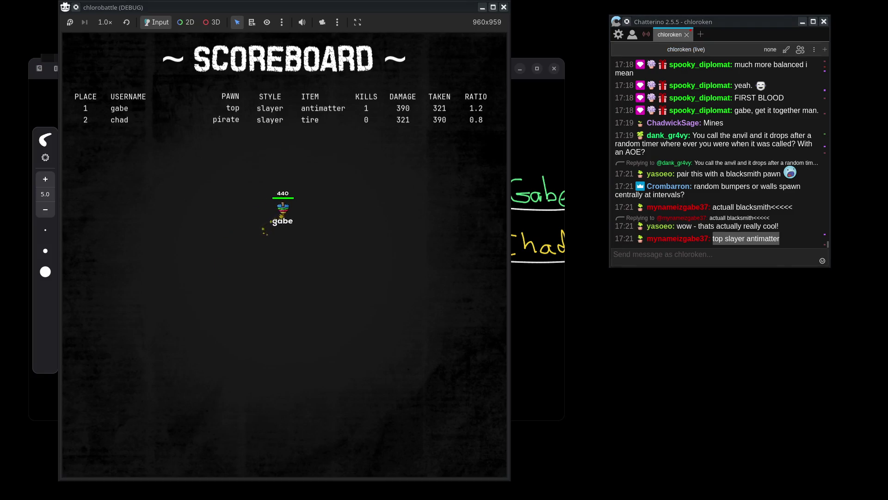
{"action": "key", "text": "alt+Tab"}
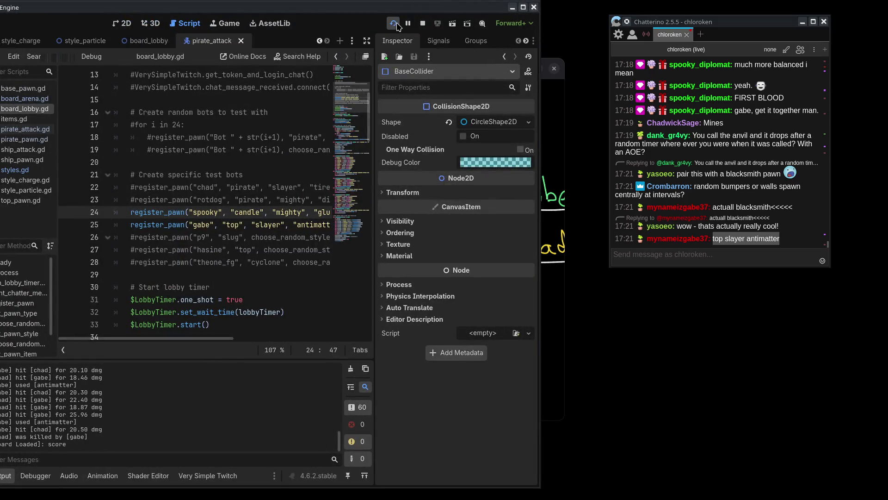
Rerun the project with spooky's candle pawn versus gabe's top pawn and move the window left
{"action": "left_click", "coordinate": [394, 23]}
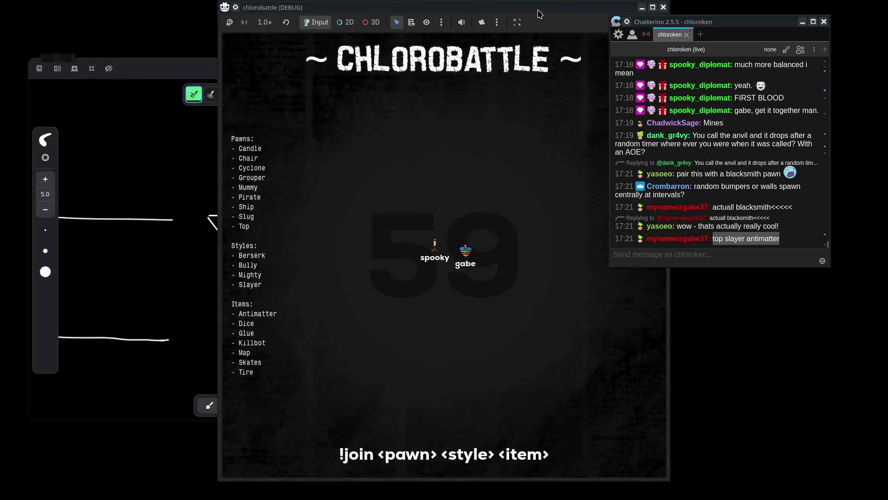
{"action": "left_click_drag", "start_coordinate": [538, 14], "coordinate": [386, 14]}
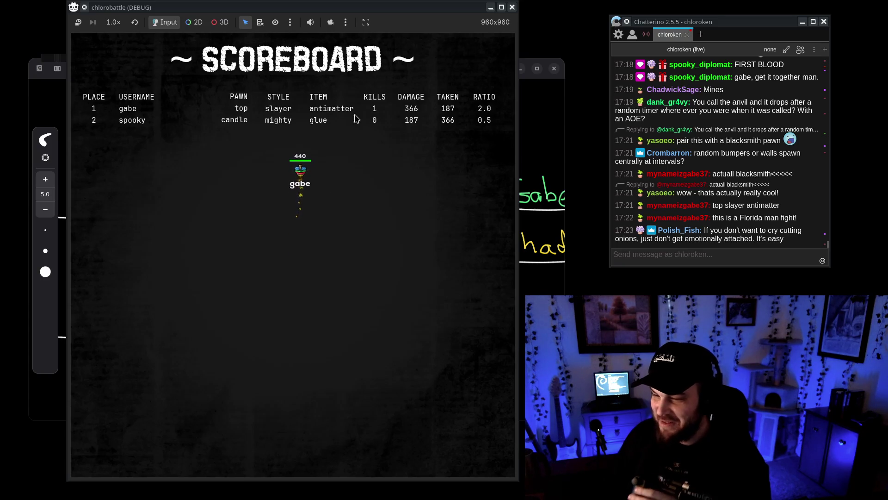
Let the spooky-versus-gabe match end with gabe first (1 kill, 366 damage), then raise the bracket
{"action": "left_click", "coordinate": [50, 319]}
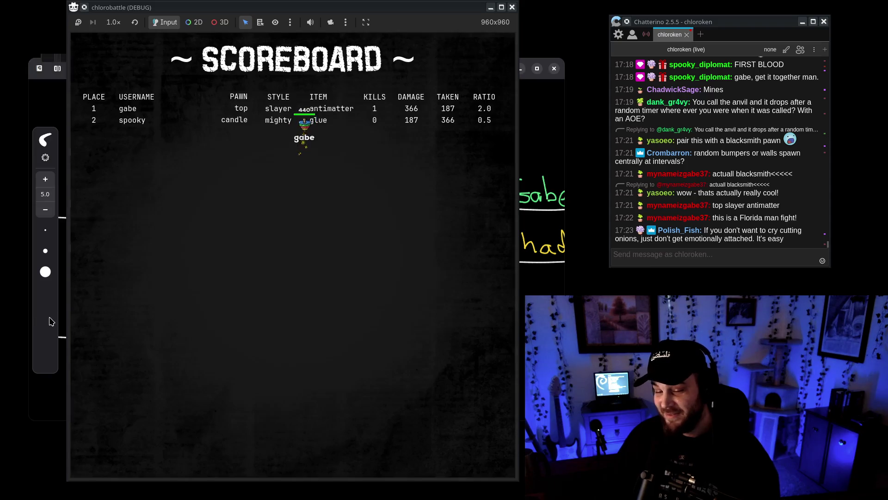
Cross out Spooky as the loser, switch the pen to green, and undo the green circle around Rotdog
{"action": "left_click_drag", "start_coordinate": [287, 277], "coordinate": [373, 230]}
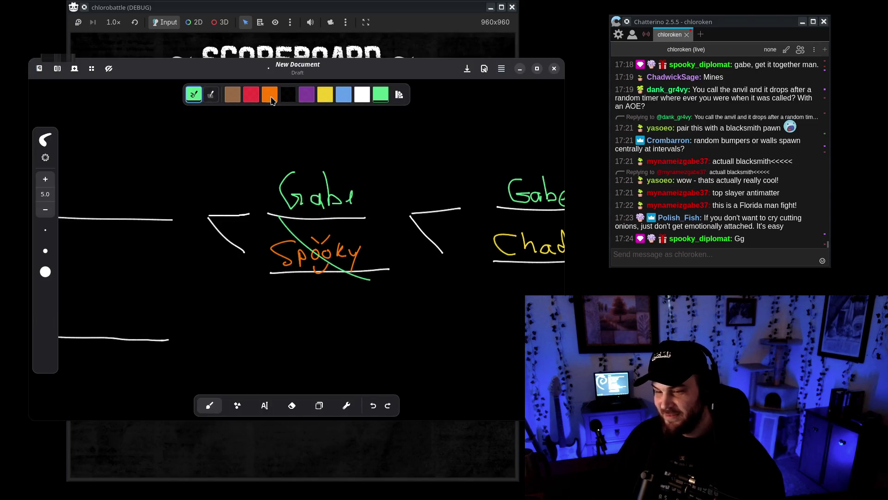
{"action": "scroll", "coordinate": [385, 237], "scroll_direction": "right", "scroll_amount": 3}
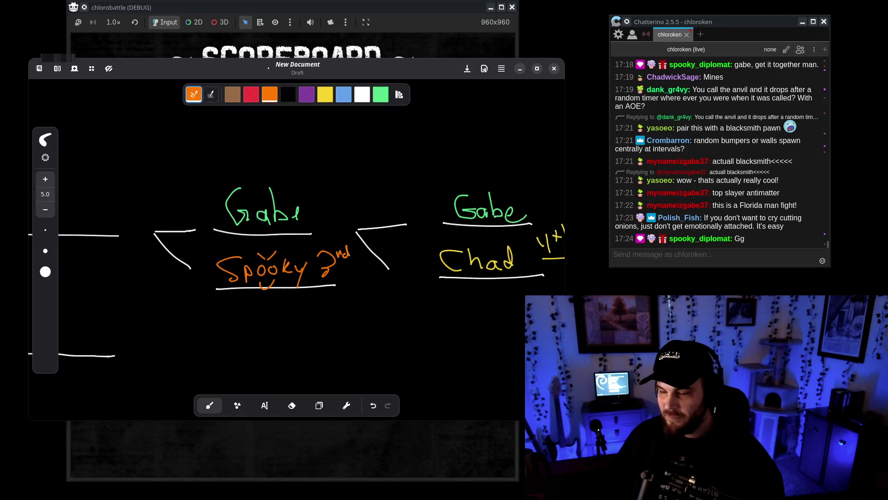
{"action": "scroll", "coordinate": [345, 120], "scroll_direction": "left", "scroll_amount": 5}
{"action": "left_click", "coordinate": [385, 96]}
{"action": "scroll", "coordinate": [344, 229], "scroll_direction": "left", "scroll_amount": 5}
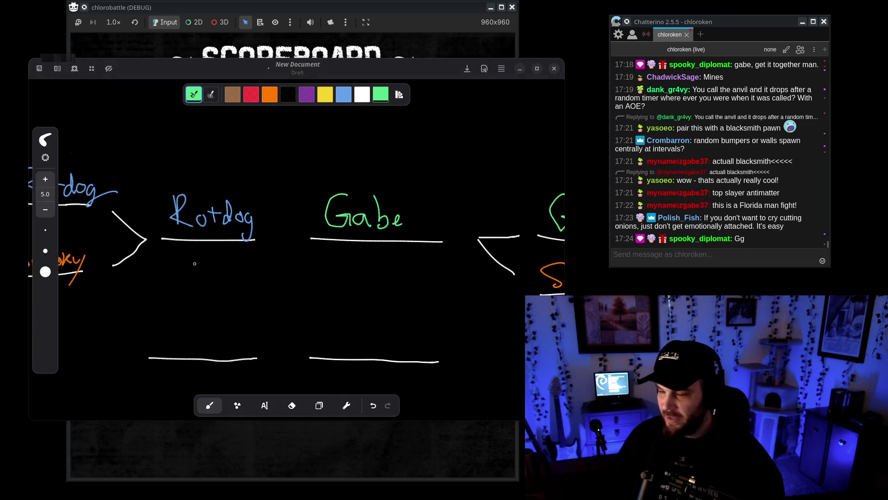
{"action": "scroll", "coordinate": [367, 204], "scroll_direction": "left", "scroll_amount": 5}
{"action": "key", "text": "ctrl+z"}
{"action": "scroll", "coordinate": [390, 193], "scroll_direction": "right", "scroll_amount": 4}
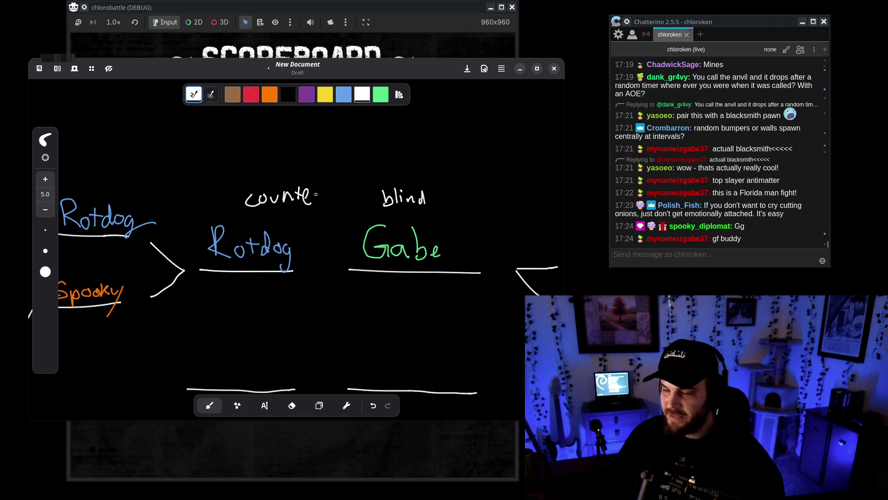
Draw an oval around the lower empty bracket slots, then undo the stray oval
{"action": "scroll", "coordinate": [377, 287], "scroll_direction": "down", "scroll_amount": 3}
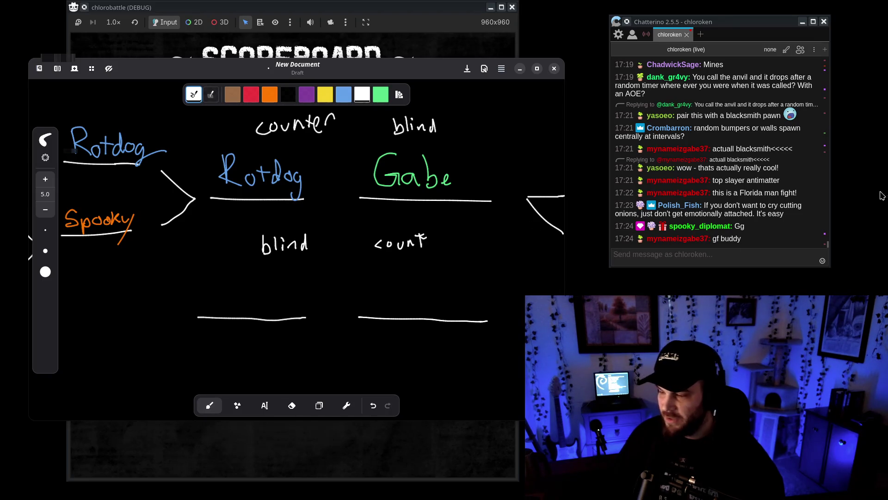
{"action": "scroll", "coordinate": [399, 329], "scroll_direction": "up", "scroll_amount": 1}
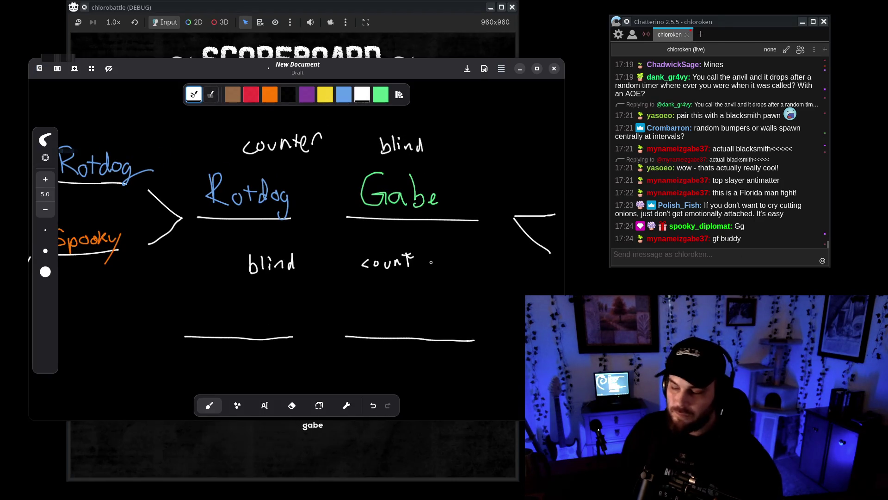
{"action": "scroll", "coordinate": [420, 228], "scroll_direction": "down", "scroll_amount": 4}
{"action": "mouse_move", "coordinate": [410, 300]}
{"action": "left_mouse_down"}
{"action": "mouse_move", "coordinate": [232, 296]}
{"action": "mouse_move", "coordinate": [486, 366]}
{"action": "left_mouse_up"}
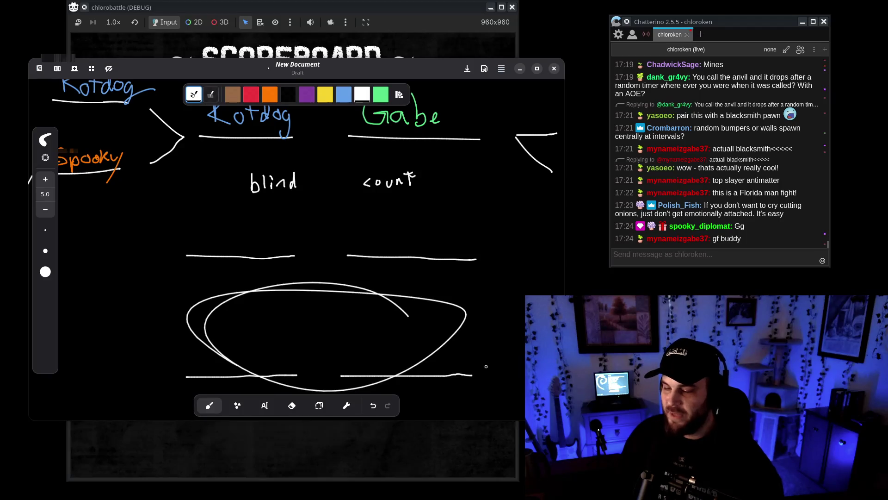
{"action": "key", "text": "ctrl+z"}
{"action": "scroll", "coordinate": [506, 209], "scroll_direction": "up", "scroll_amount": 5}
{"action": "scroll", "coordinate": [507, 209], "scroll_direction": "right", "scroll_amount": 1}
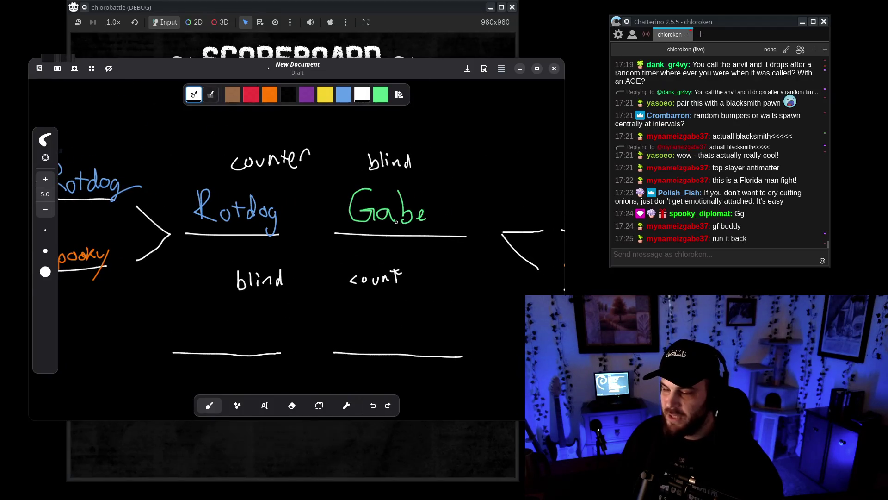
{"action": "scroll", "coordinate": [442, 201], "scroll_direction": "up", "scroll_amount": 2}
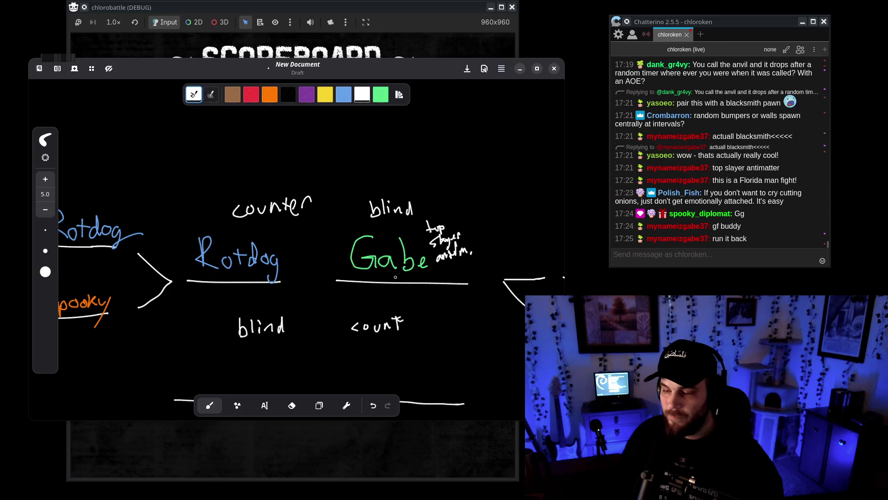
{"action": "scroll", "coordinate": [367, 278], "scroll_direction": "down", "scroll_amount": 1}
Undo stray circles and ellipses around Rotdog and the names, and nudge the bracket view
{"action": "mouse_move", "coordinate": [342, 169]}
{"action": "left_mouse_down"}
{"action": "mouse_move", "coordinate": [319, 238]}
{"action": "mouse_move", "coordinate": [210, 162]}
{"action": "left_mouse_up"}
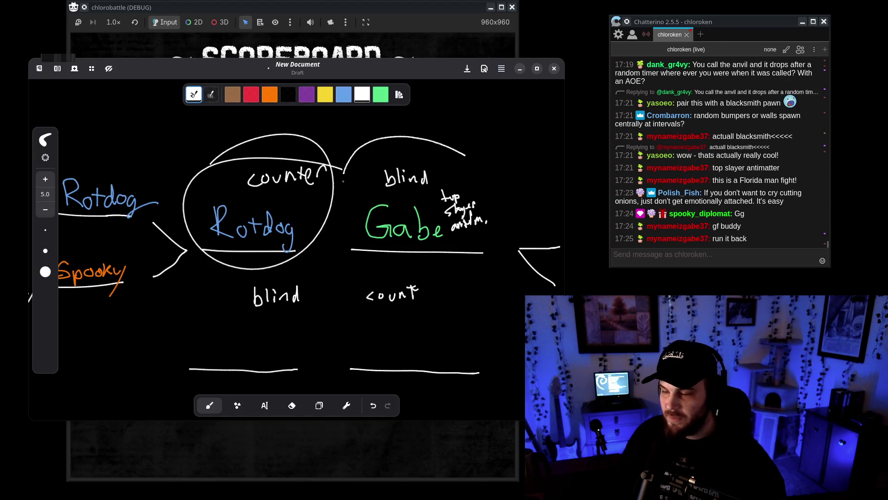
{"action": "key", "text": "ctrl+z"}
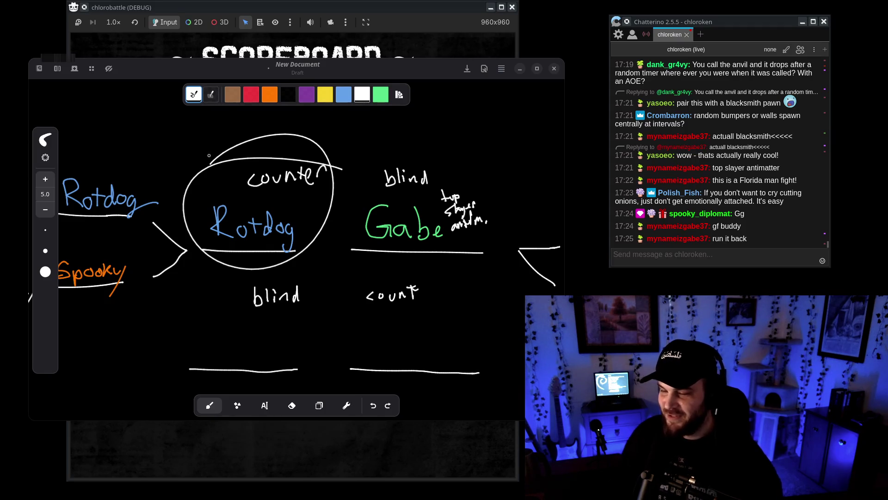
{"action": "left_click_drag", "start_coordinate": [377, 58], "coordinate": [386, 63]}
{"action": "key", "text": "ctrl+z"}
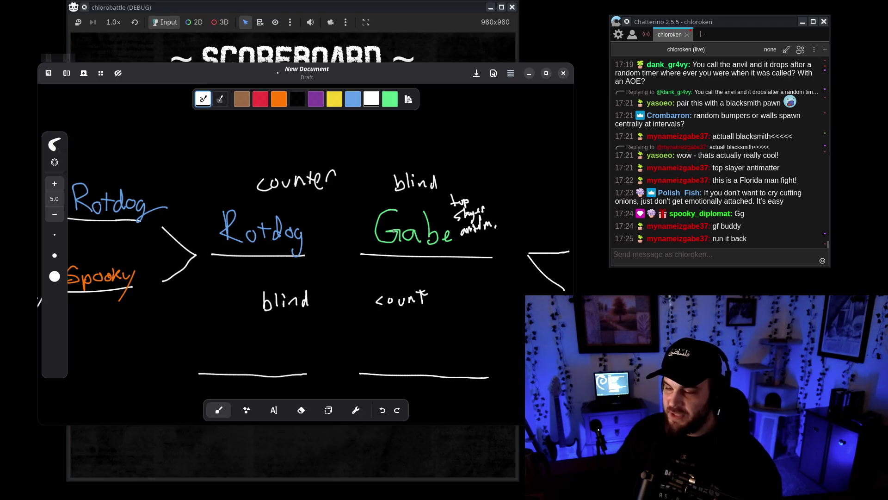
{"action": "mouse_move", "coordinate": [505, 213]}
{"action": "left_mouse_down"}
{"action": "mouse_move", "coordinate": [198, 394]}
{"action": "mouse_move", "coordinate": [555, 139]}
{"action": "left_mouse_up"}
{"action": "key", "text": "ctrl+z"}
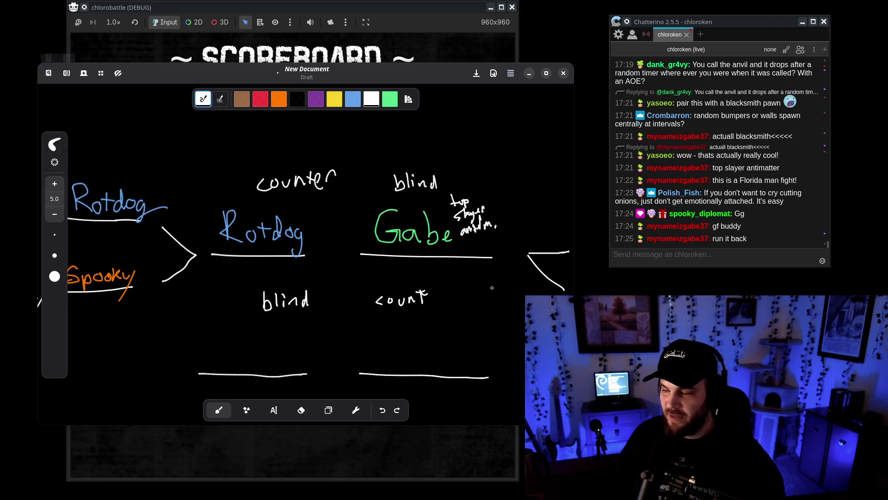
{"action": "scroll", "coordinate": [472, 266], "scroll_direction": "down", "scroll_amount": 1}
{"action": "left_click_drag", "start_coordinate": [472, 266], "coordinate": [458, 265]}
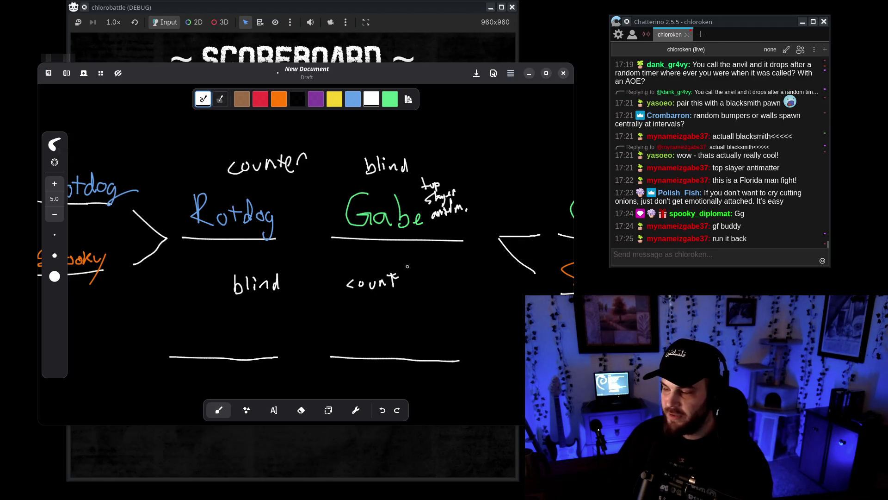
Rewrite the end of 'antimatter' in the note beside Gabe
{"action": "key", "text": "ctrl+z"}
{"action": "key", "text": "ctrl+z"}
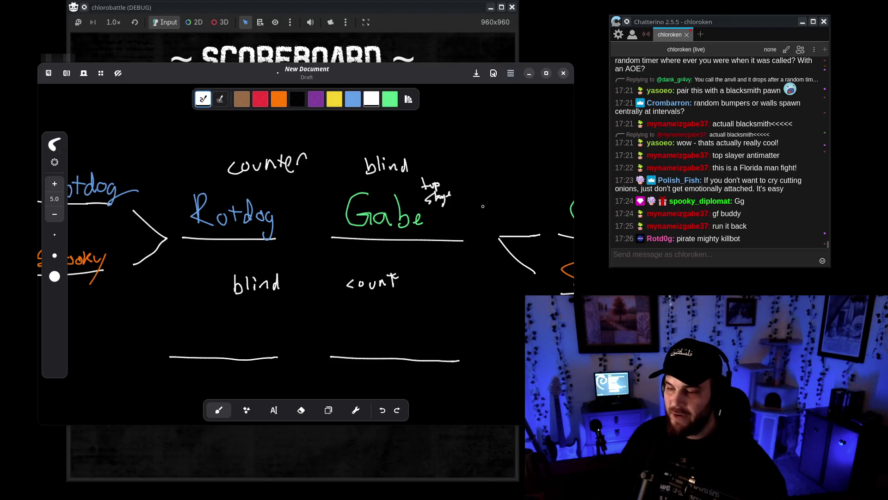
{"action": "left_click_drag", "start_coordinate": [432, 214], "coordinate": [447, 208]}
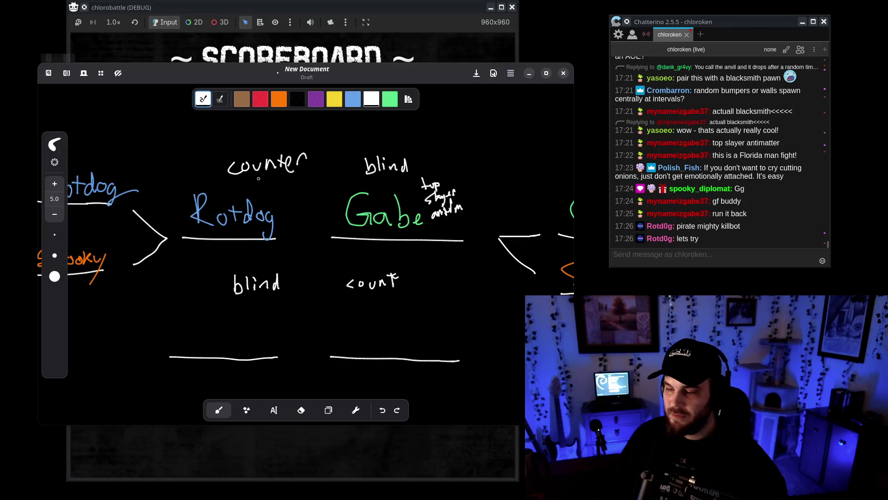
{"action": "scroll", "coordinate": [220, 171], "scroll_direction": "left", "scroll_amount": 5}
{"action": "scroll", "coordinate": [305, 197], "scroll_direction": "up", "scroll_amount": 3, "text": "ctrl"}
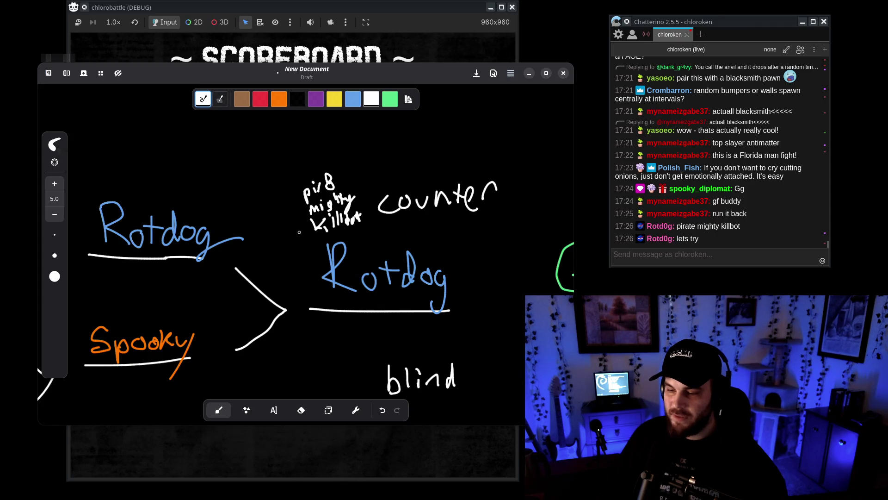
{"action": "scroll", "coordinate": [323, 218], "scroll_direction": "right", "scroll_amount": 5}
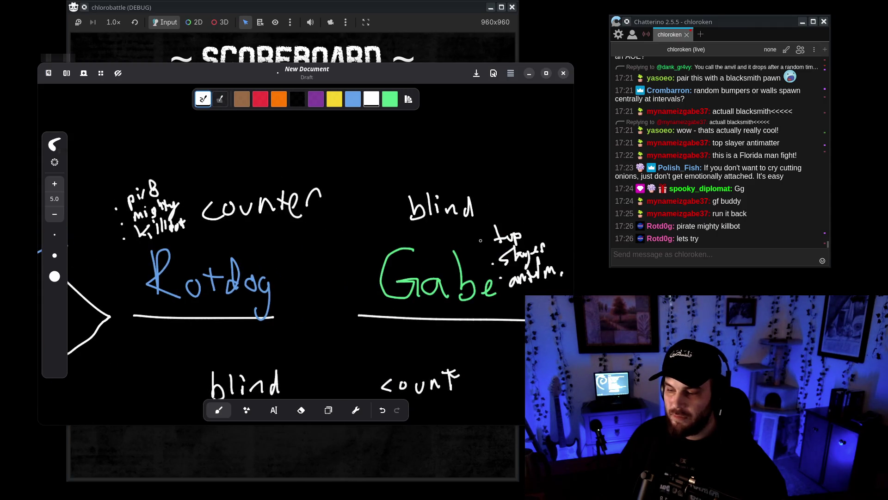
{"action": "scroll", "coordinate": [481, 240], "scroll_direction": "down", "scroll_amount": 3}
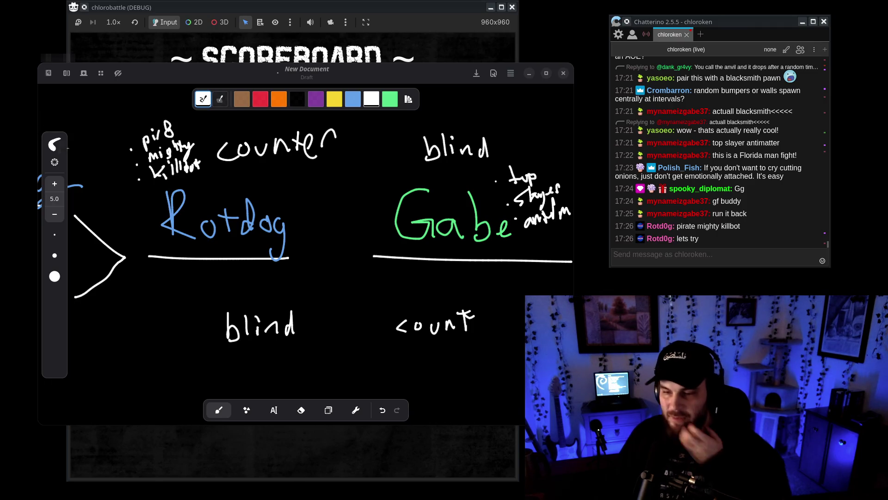
{"action": "scroll", "coordinate": [253, 224], "scroll_direction": "right", "scroll_amount": 5}
Circle Gabe's loadout notes, then stop the game and run a new chlorobattle match
{"action": "mouse_move", "coordinate": [507, 183]}
{"action": "left_mouse_down"}
{"action": "mouse_move", "coordinate": [419, 187]}
{"action": "mouse_move", "coordinate": [440, 157]}
{"action": "left_mouse_up"}
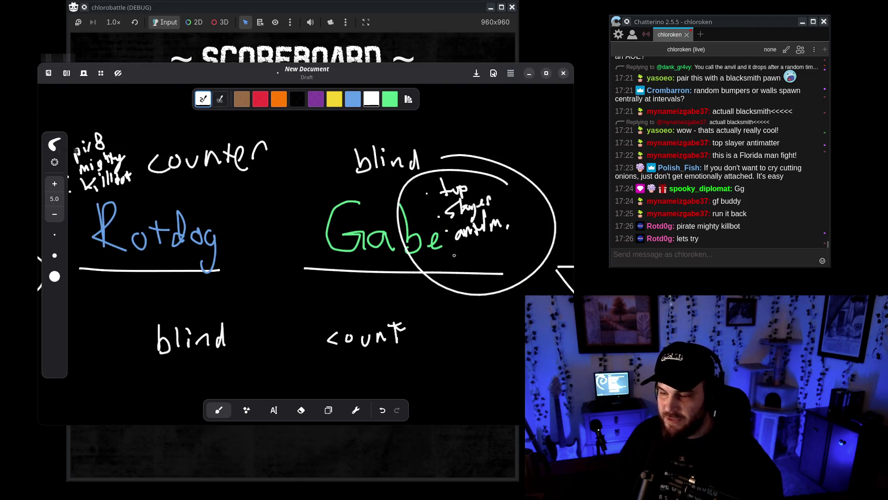
{"action": "left_click", "coordinate": [512, 7]}
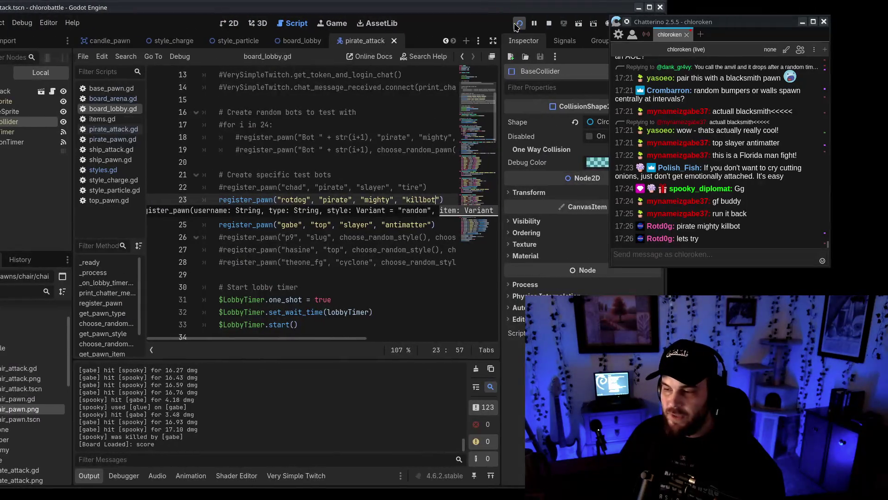
{"action": "left_click", "coordinate": [520, 23]}
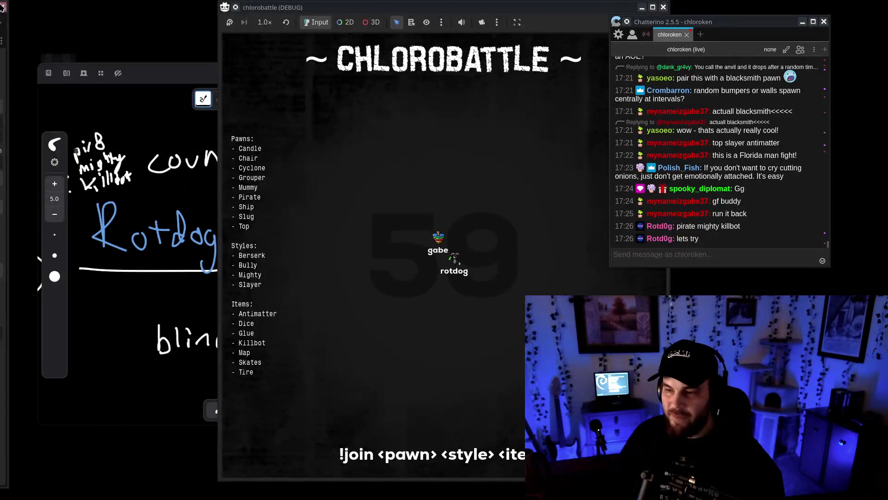
Move the game window left, watch gabe versus rotdog finish, then reveal the bracket
{"action": "left_click_drag", "start_coordinate": [380, 11], "coordinate": [242, 10]}
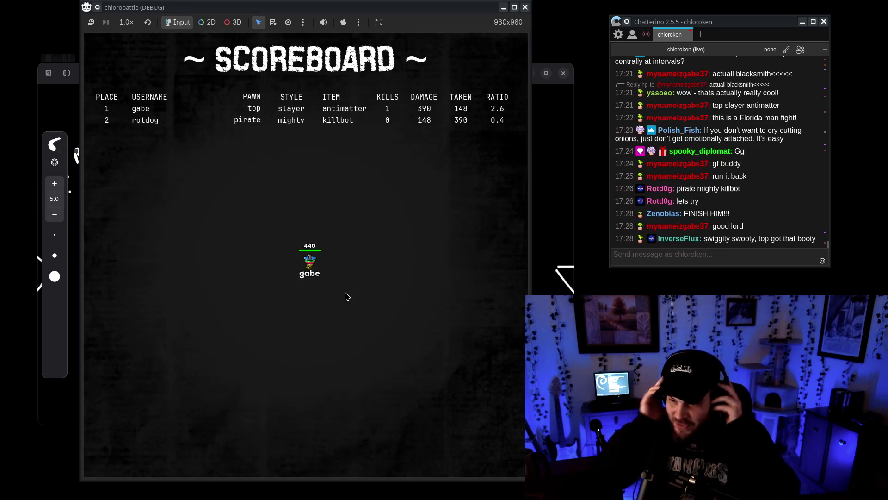
{"action": "left_click_drag", "start_coordinate": [361, 14], "coordinate": [382, 497]}
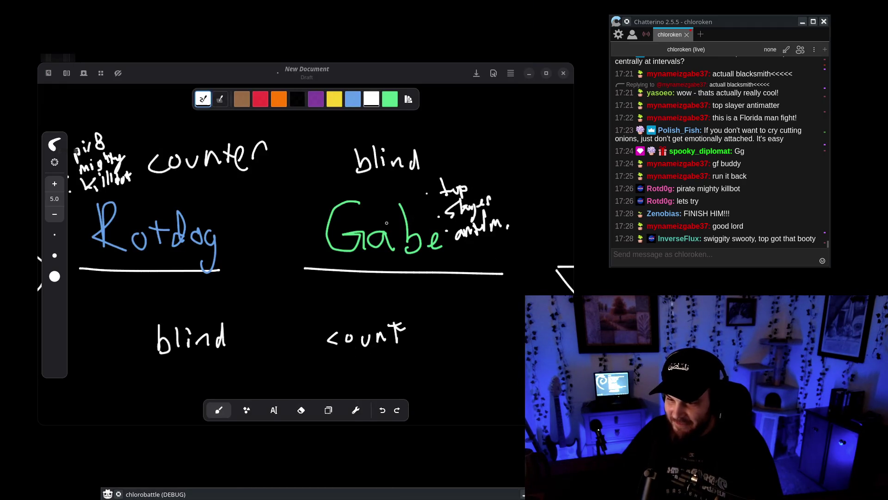
Circle Gabe as the match winner in the bracket and close the finished game window
{"action": "scroll", "coordinate": [387, 223], "scroll_direction": "down", "scroll_amount": 5}
{"action": "scroll", "coordinate": [387, 223], "scroll_direction": "up", "scroll_amount": 3}
{"action": "left_click_drag", "start_coordinate": [444, 138], "coordinate": [479, 171]}
{"action": "scroll", "coordinate": [362, 233], "scroll_direction": "down", "scroll_amount": 3}
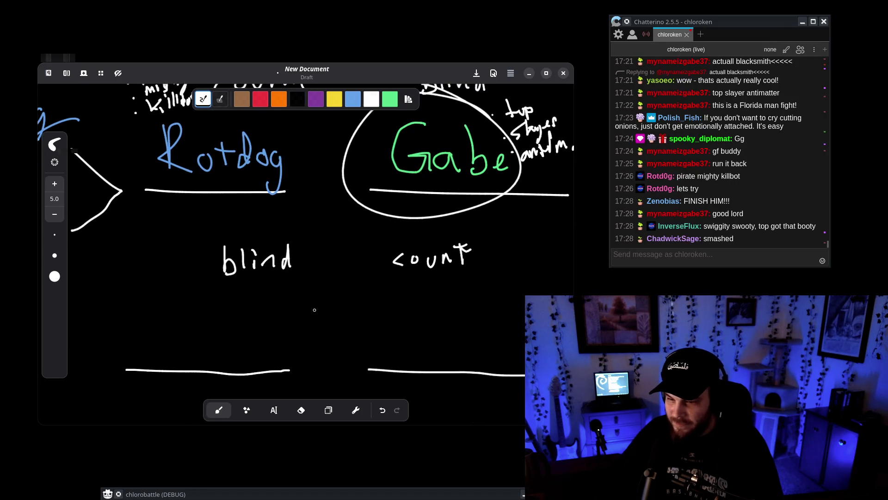
{"action": "scroll", "coordinate": [314, 309], "scroll_direction": "left", "scroll_amount": 3}
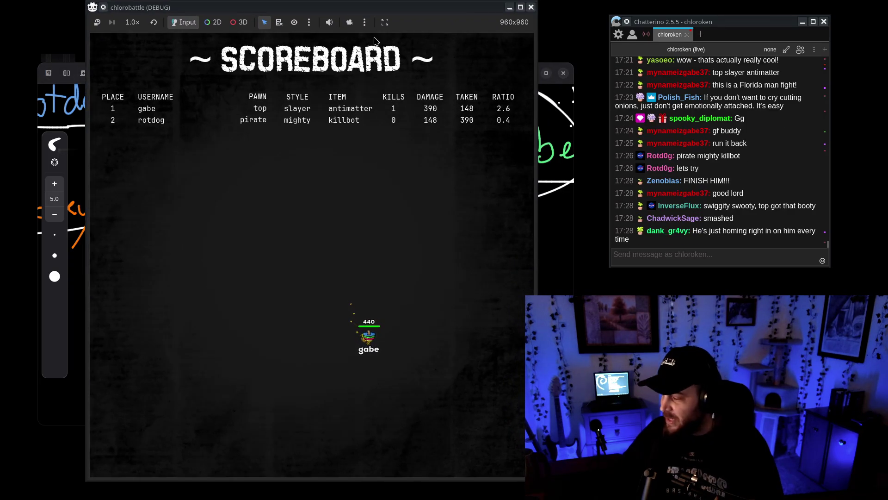
{"action": "left_click", "coordinate": [741, 255]}
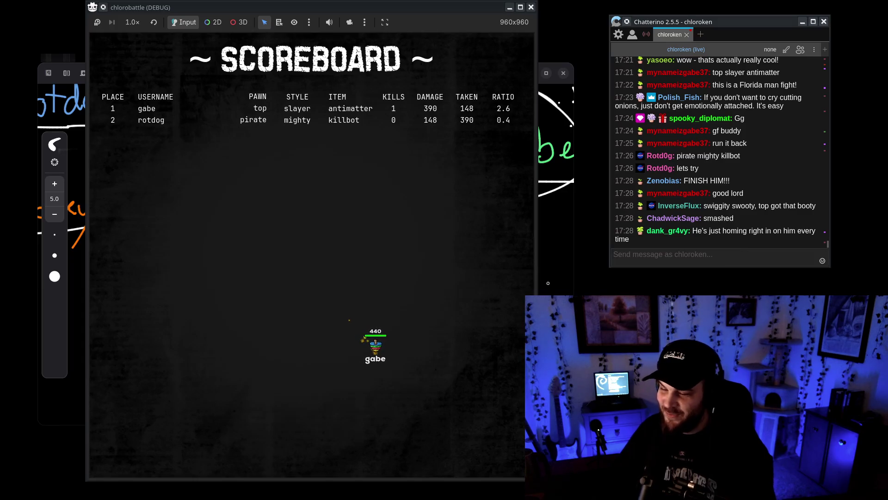
{"action": "left_click", "coordinate": [532, 7]}
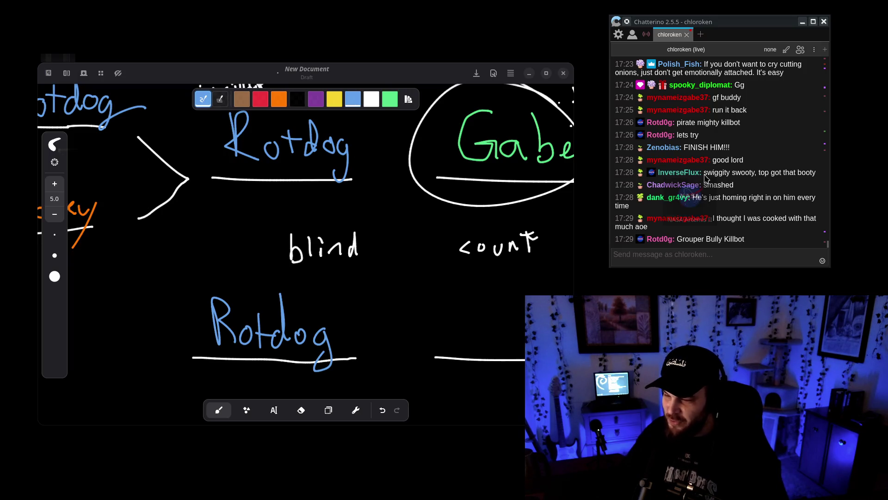
Write the 'Grouper bully killbot' loadout note beside the lower Rotdog
{"action": "left_click", "coordinate": [680, 239]}
{"action": "scroll", "coordinate": [195, 296], "scroll_direction": "up", "scroll_amount": 2}
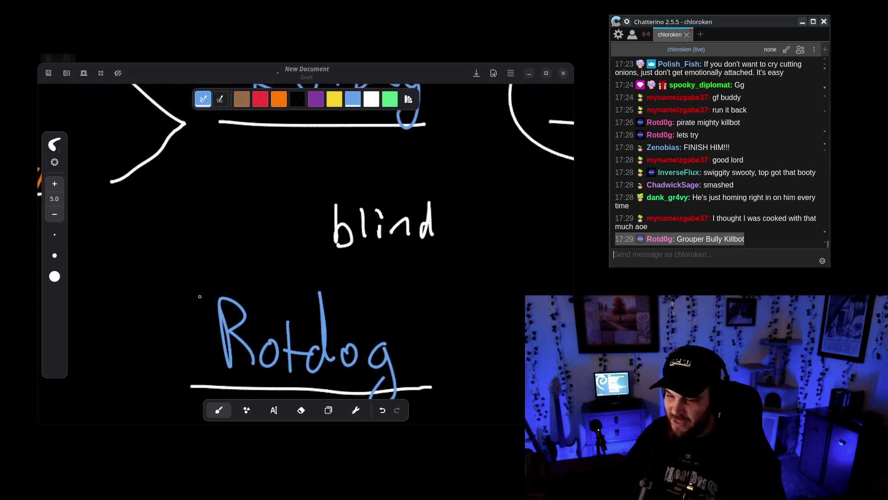
{"action": "scroll", "coordinate": [296, 227], "scroll_direction": "left", "scroll_amount": 2}
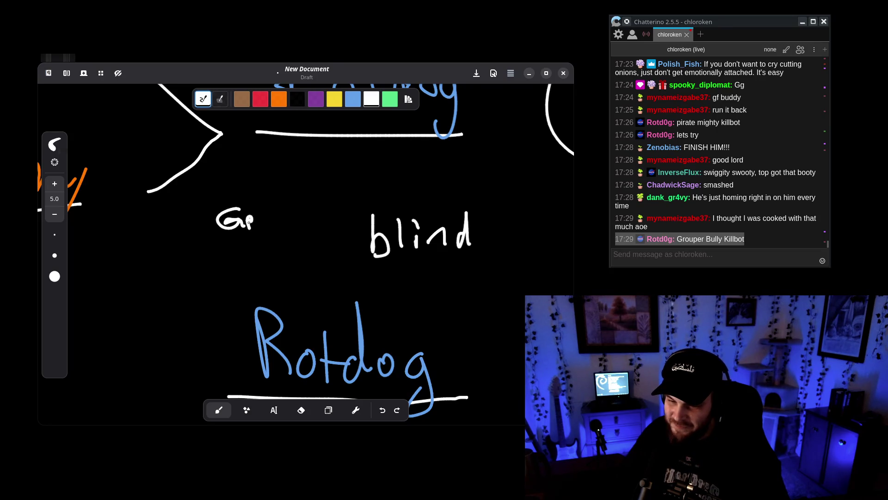
{"action": "left_click_drag", "start_coordinate": [267, 209], "coordinate": [268, 215]}
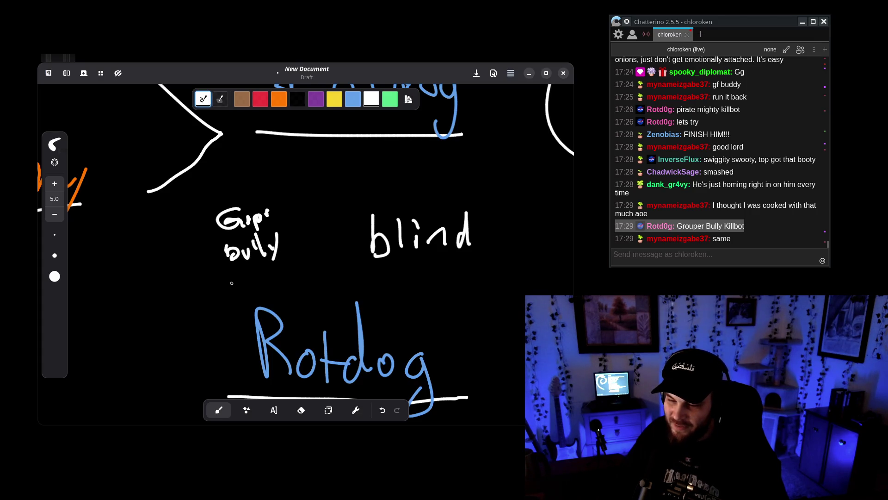
{"action": "left_click_drag", "start_coordinate": [265, 266], "coordinate": [261, 283]}
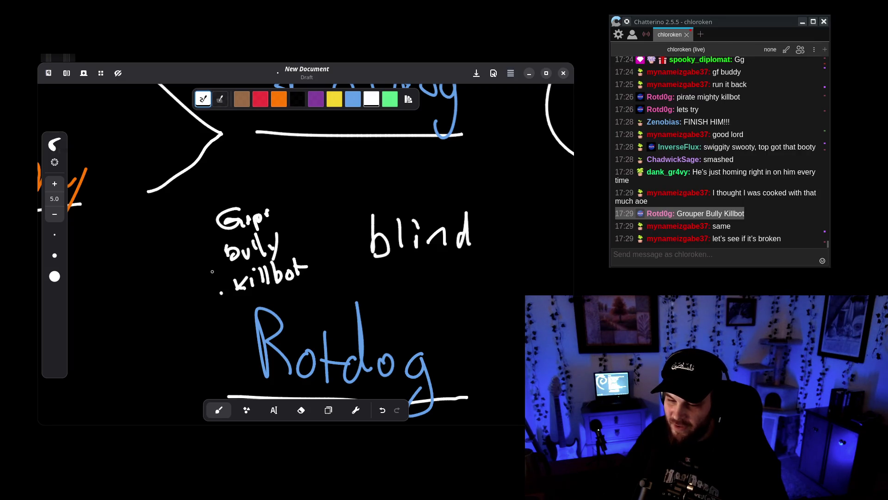
{"action": "scroll", "coordinate": [380, 191], "scroll_direction": "down", "scroll_amount": 4}
{"action": "scroll", "coordinate": [380, 191], "scroll_direction": "right", "scroll_amount": 10}
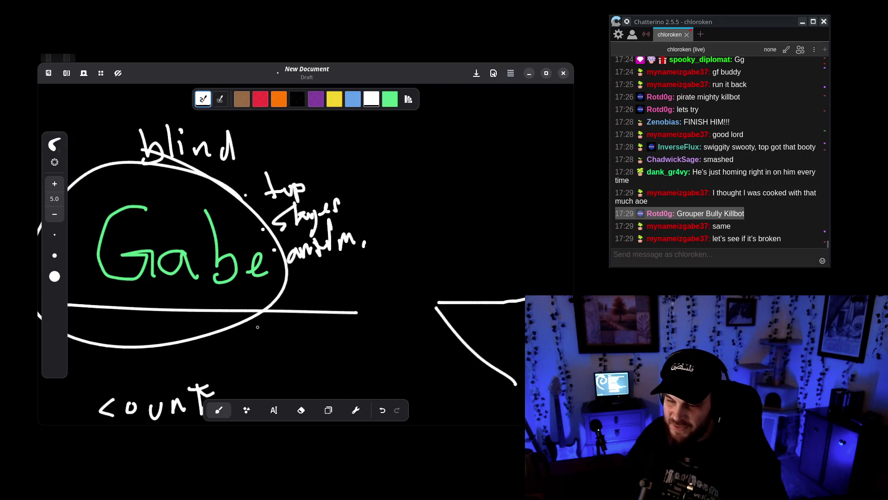
{"action": "scroll", "coordinate": [314, 282], "scroll_direction": "down", "scroll_amount": 5}
{"action": "scroll", "coordinate": [314, 282], "scroll_direction": "left", "scroll_amount": 2}
{"action": "scroll", "coordinate": [373, 241], "scroll_direction": "up", "scroll_amount": 1}
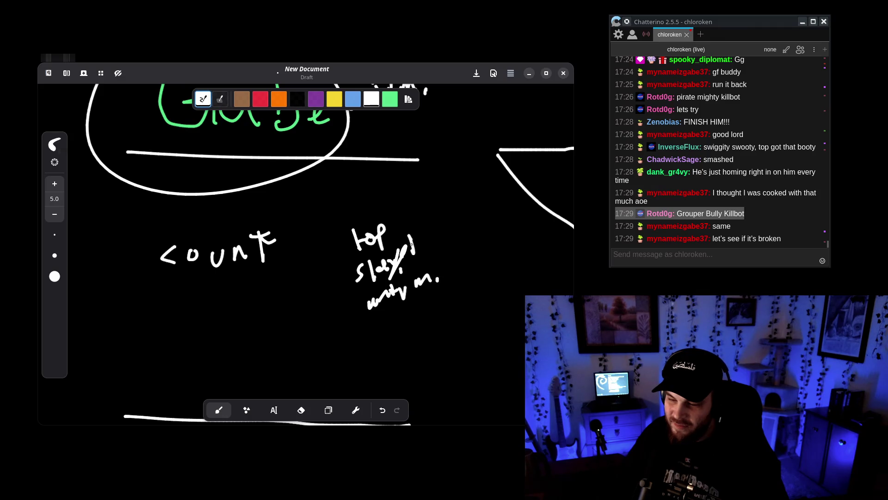
{"action": "scroll", "coordinate": [371, 98], "scroll_direction": "left", "scroll_amount": 4}
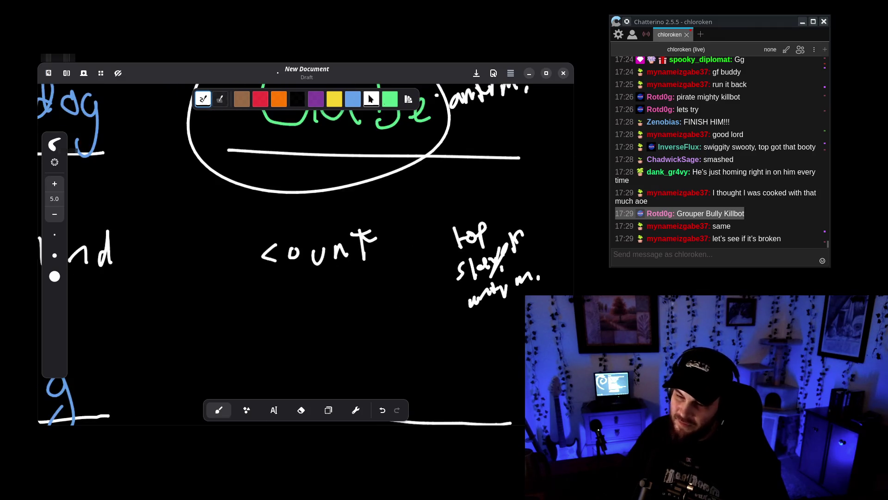
Switch the pen to green and write 'Gabe' under 'count' as Rotdog's opponent
{"action": "left_click", "coordinate": [394, 100]}
{"action": "scroll", "coordinate": [305, 231], "scroll_direction": "down", "scroll_amount": 5}
{"action": "left_click_drag", "start_coordinate": [319, 210], "coordinate": [312, 233]}
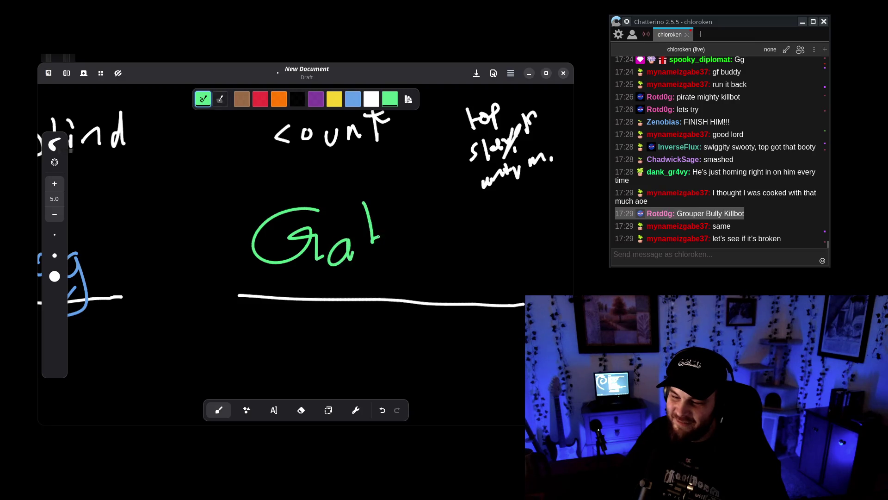
{"action": "scroll", "coordinate": [427, 271], "scroll_direction": "down", "scroll_amount": 4}
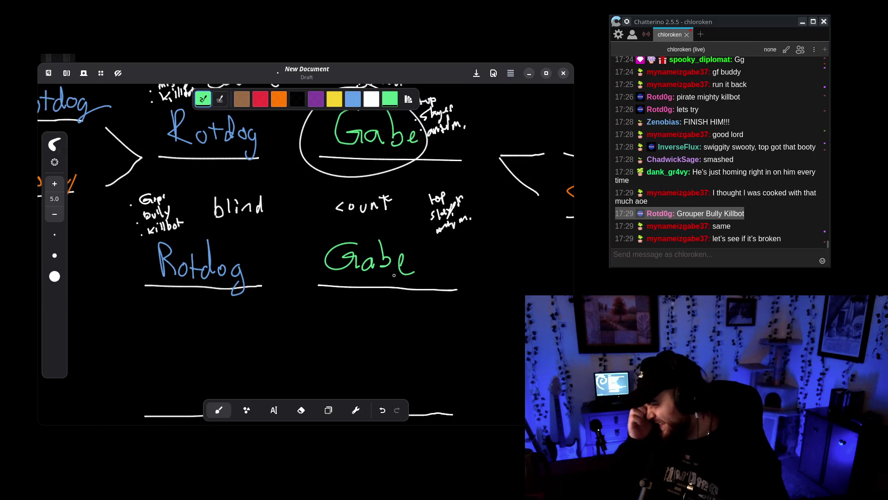
{"action": "key", "text": "alt+Tab"}
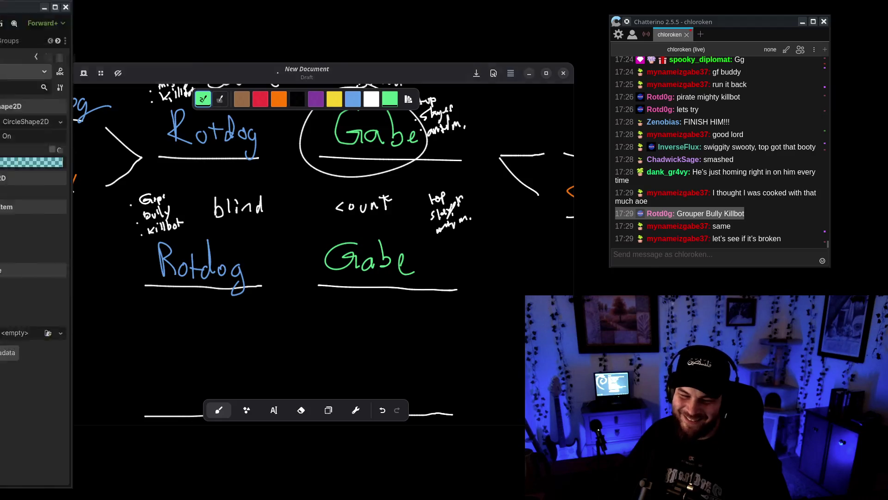
On line 23, change rotdog's pawn from 'pirate' to 'grouper' and 'mighty' to 'bully', then run the game
{"action": "key", "text": "alt+Tab"}
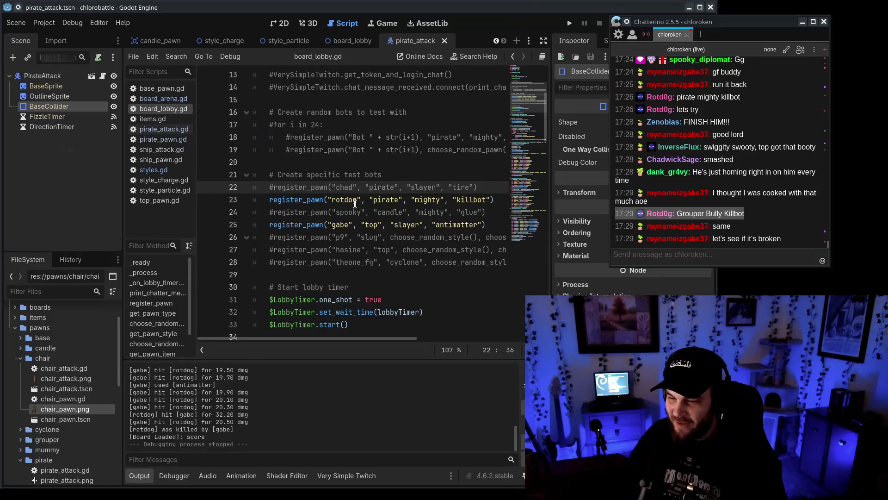
{"action": "double_click", "coordinate": [388, 199]}
{"action": "type", "text": "oupe"}
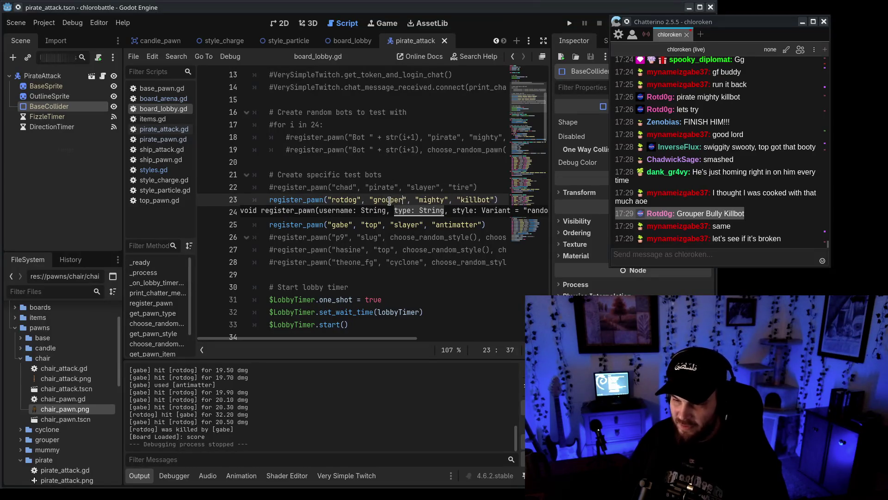
{"action": "double_click", "coordinate": [428, 196]}
{"action": "type", "text": "ully"}
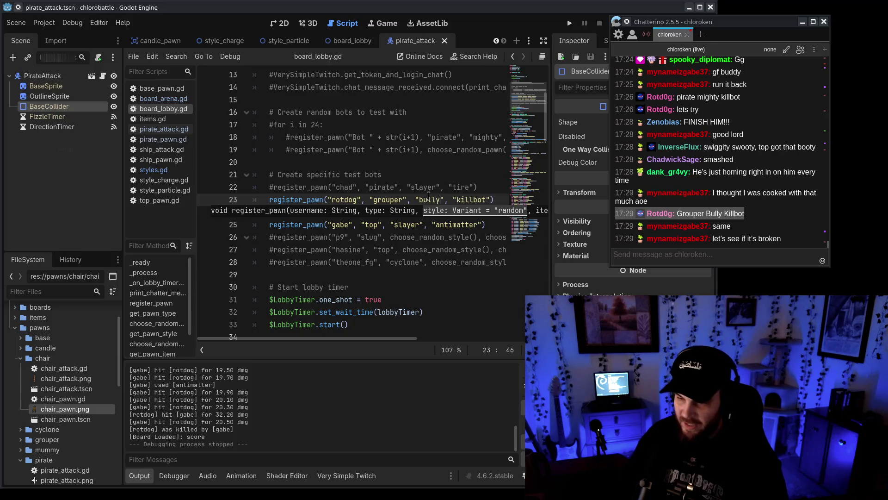
{"action": "left_click", "coordinate": [569, 23]}
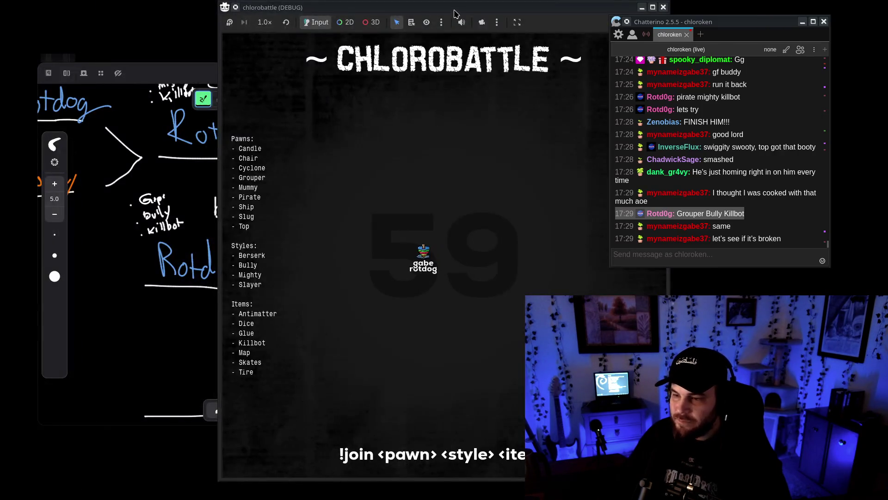
{"action": "left_click_drag", "start_coordinate": [455, 14], "coordinate": [308, 14]}
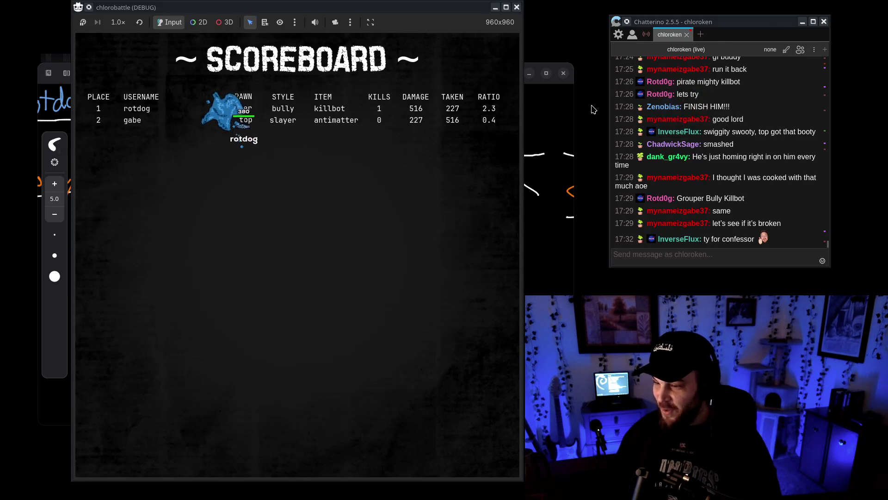
Circle the lower Rotdog as the match winner, undoing two stray strokes
{"action": "left_click", "coordinate": [569, 95]}
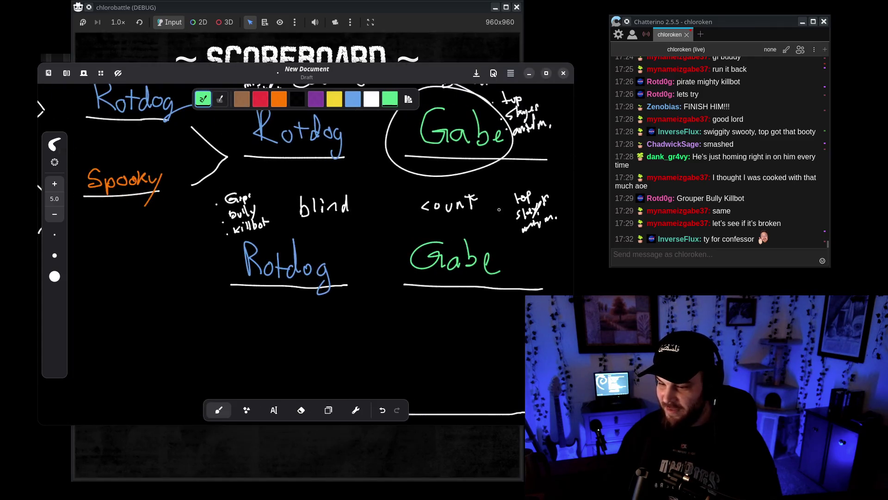
{"action": "scroll", "coordinate": [499, 209], "scroll_direction": "up", "scroll_amount": 2}
{"action": "mouse_move", "coordinate": [310, 268]}
{"action": "left_mouse_down"}
{"action": "mouse_move", "coordinate": [351, 319]}
{"action": "mouse_move", "coordinate": [301, 252]}
{"action": "left_mouse_up"}
{"action": "scroll", "coordinate": [300, 252], "scroll_direction": "down", "scroll_amount": 6}
{"action": "left_click_drag", "start_coordinate": [465, 261], "coordinate": [130, 239]}
{"action": "key", "text": "ctrl+z"}
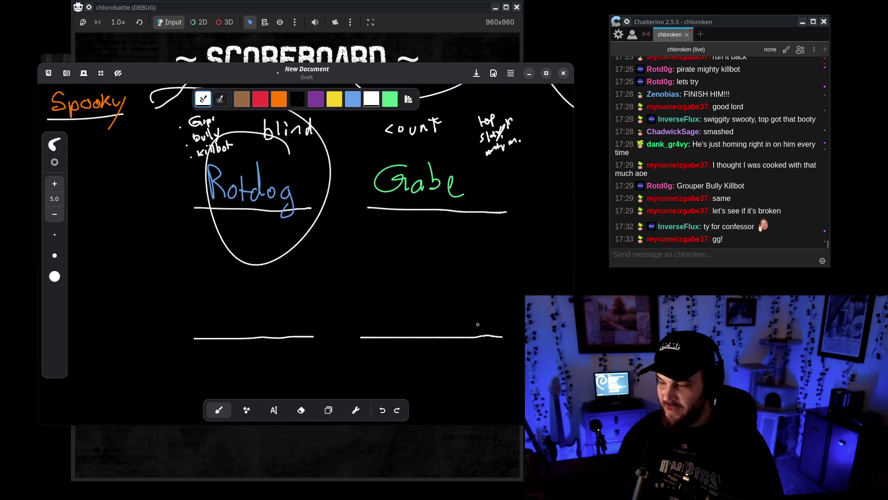
{"action": "left_click_drag", "start_coordinate": [314, 389], "coordinate": [374, 220]}
{"action": "key", "text": "ctrl+z"}
Set the pen colour to light blue, then return to Godot and review rotdog's loadout on line 23
{"action": "left_click", "coordinate": [758, 259]}
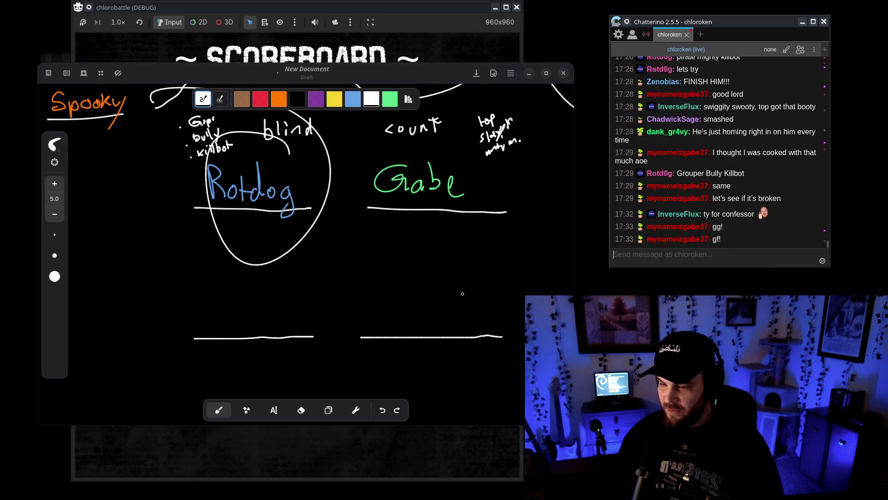
{"action": "left_click", "coordinate": [352, 99]}
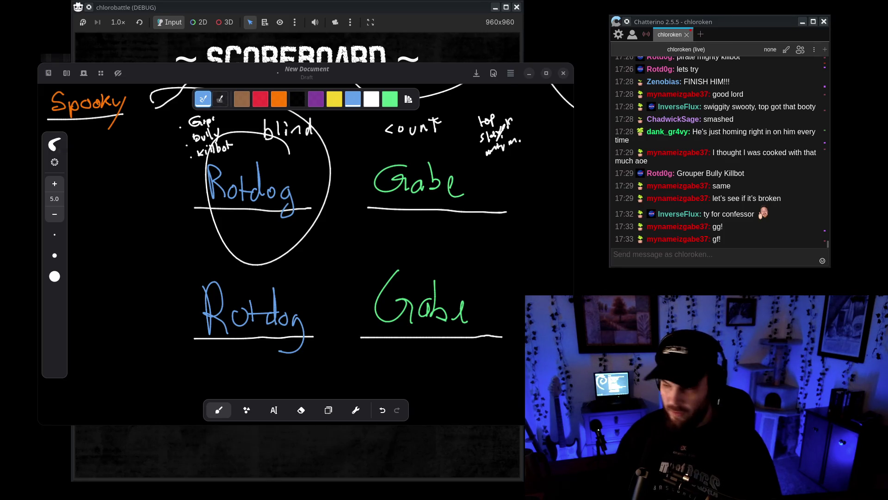
{"action": "left_click", "coordinate": [789, 258]}
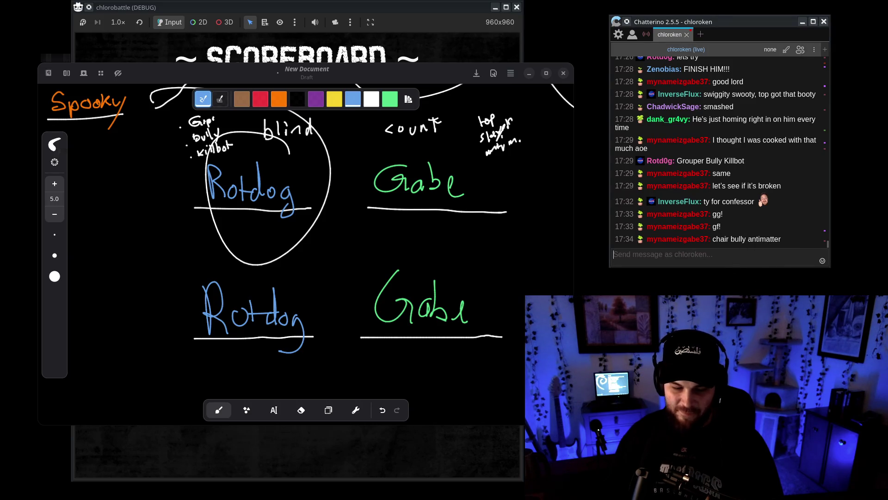
{"action": "key", "text": "alt+Tab"}
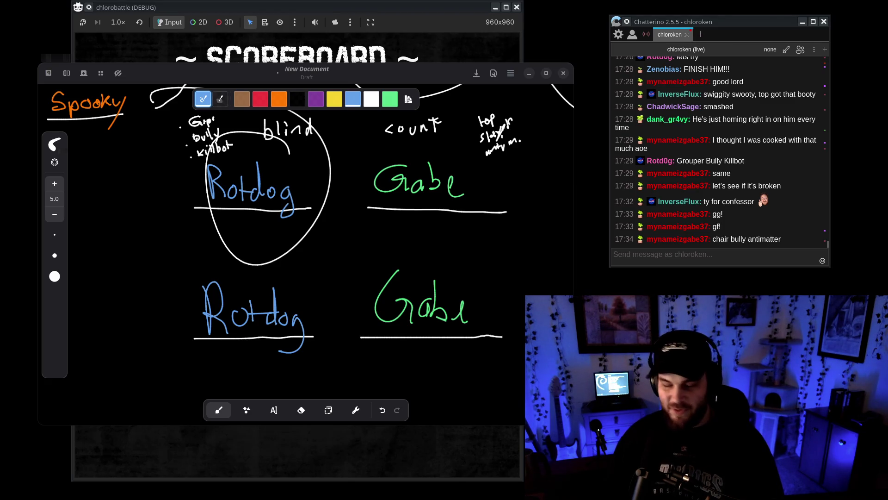
{"action": "key", "text": "alt+Tab"}
{"action": "left_click_drag", "start_coordinate": [230, 200], "coordinate": [396, 198]}
{"action": "left_click", "coordinate": [398, 197]}
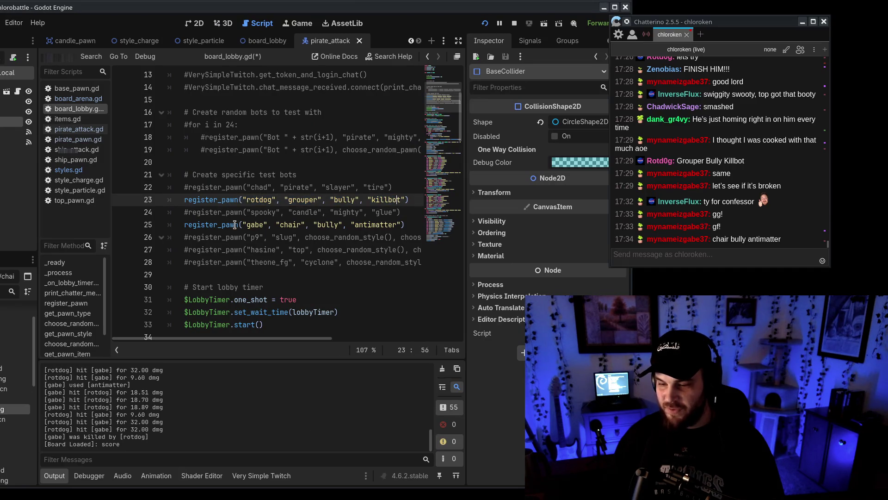
Check gabe's chair, bully, antimatter loadout on line 25, restart the project and shift the game window left
{"action": "left_click_drag", "start_coordinate": [243, 225], "coordinate": [404, 225]}
{"action": "left_click", "coordinate": [405, 225]}
{"action": "left_click", "coordinate": [484, 26]}
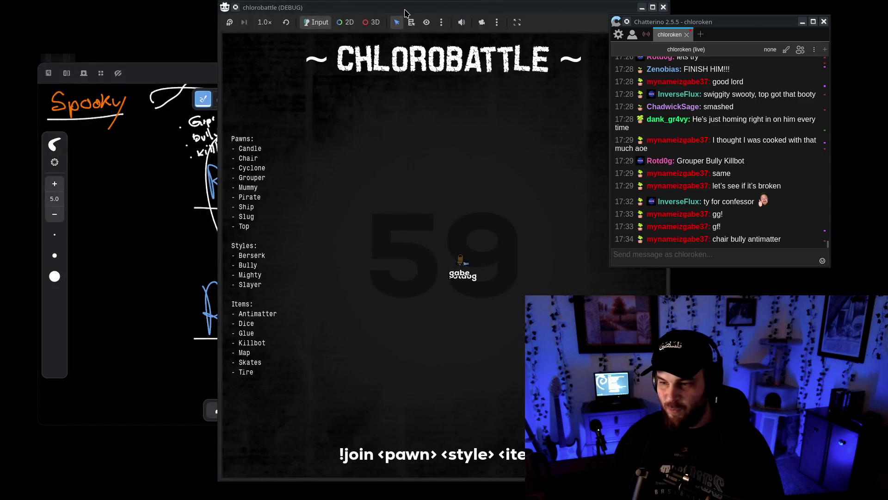
{"action": "mouse_move", "coordinate": [405, 12]}
{"action": "left_mouse_down"}
{"action": "mouse_move", "coordinate": [190, 12]}
{"action": "mouse_move", "coordinate": [256, 12]}
{"action": "left_mouse_up"}
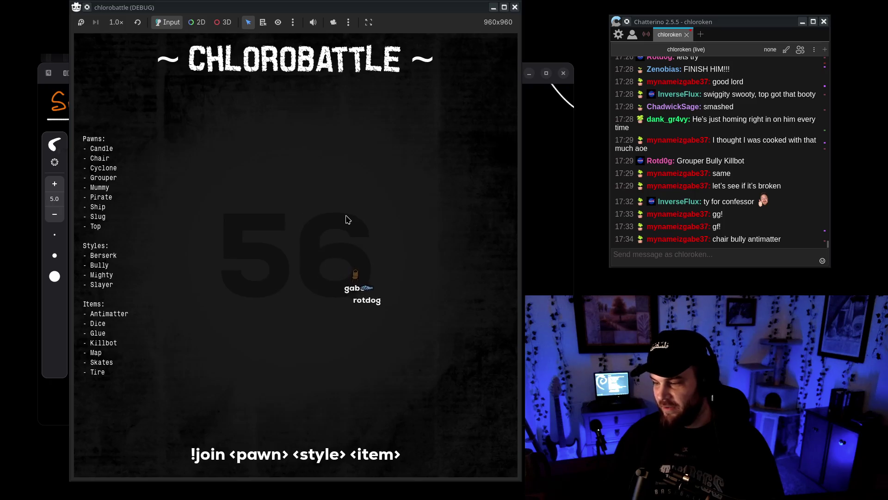
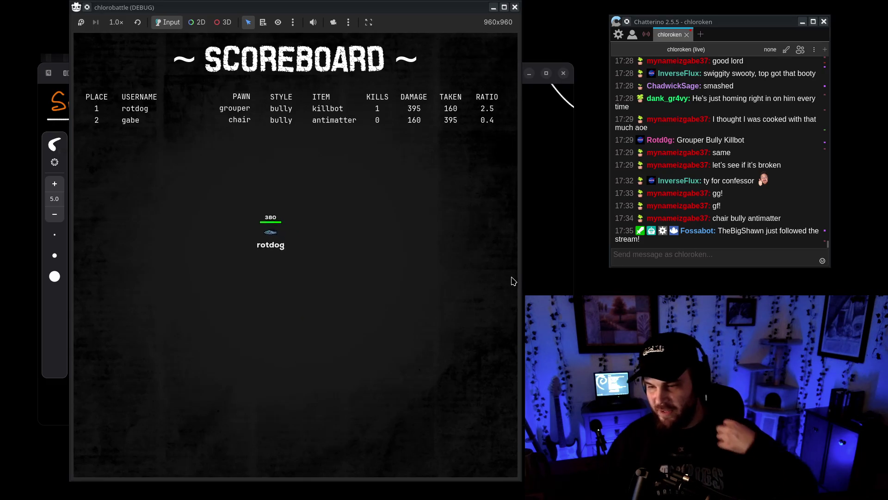
Circle the lower Rotdog on the whiteboard with a white loop, undoing a blue attempt first
{"action": "left_click", "coordinate": [34, 79]}
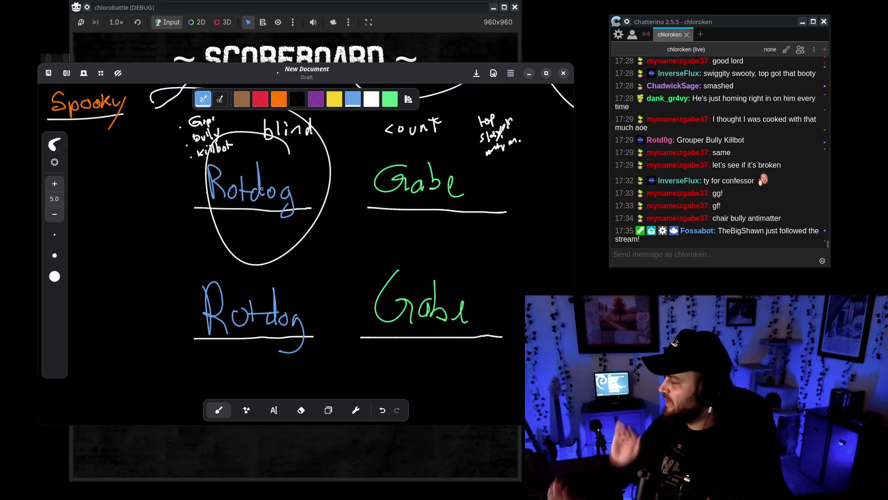
{"action": "scroll", "coordinate": [334, 131], "scroll_direction": "left", "scroll_amount": 5}
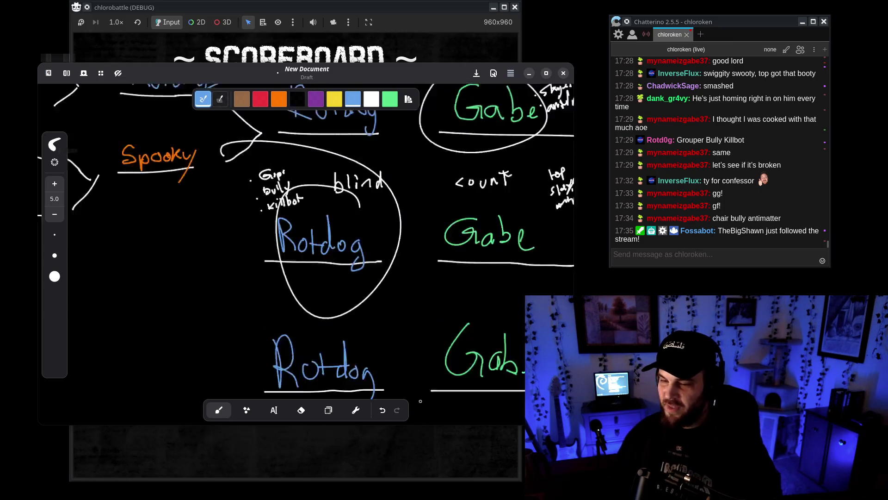
{"action": "left_click_drag", "start_coordinate": [368, 238], "coordinate": [234, 202]}
{"action": "key", "text": "ctrl+z"}
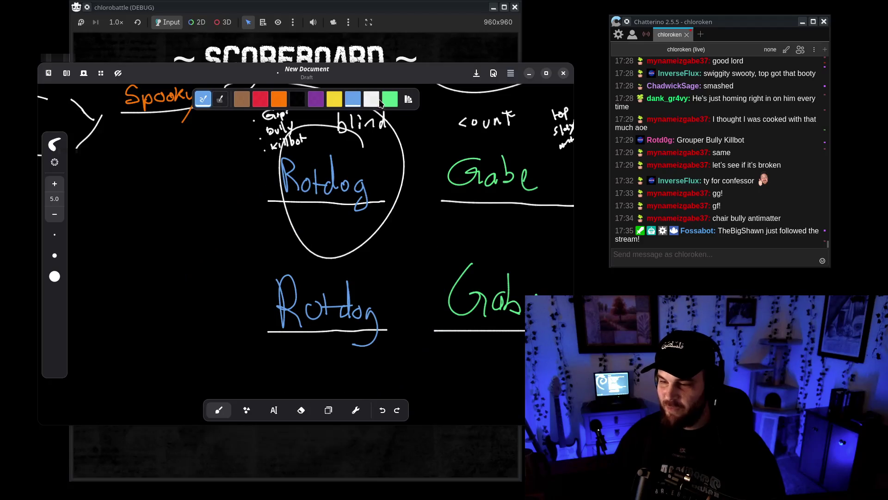
{"action": "left_click_drag", "start_coordinate": [363, 265], "coordinate": [374, 272]}
{"action": "scroll", "coordinate": [351, 265], "scroll_direction": "right", "scroll_amount": 5}
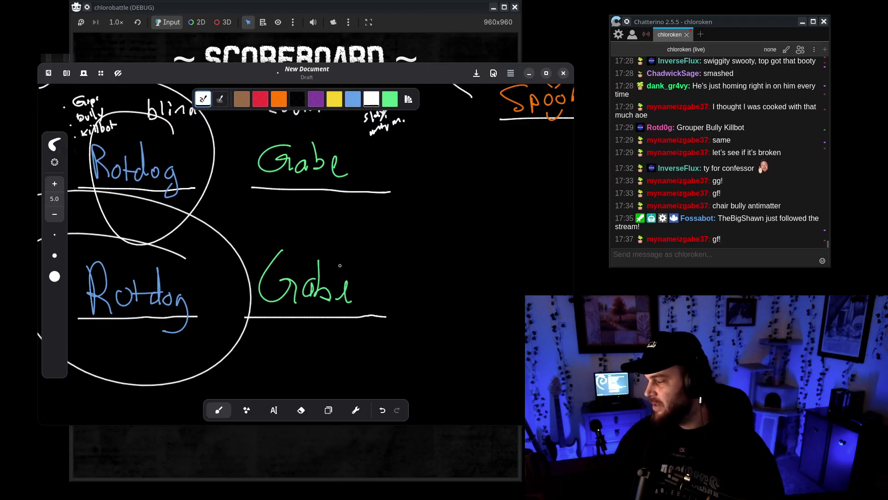
Move the whiteboard aside to check the scoreboard, then bring it back
{"action": "mouse_move", "coordinate": [444, 72]}
{"action": "left_mouse_down"}
{"action": "mouse_move", "coordinate": [467, 460]}
{"action": "mouse_move", "coordinate": [425, 497]}
{"action": "left_mouse_up"}
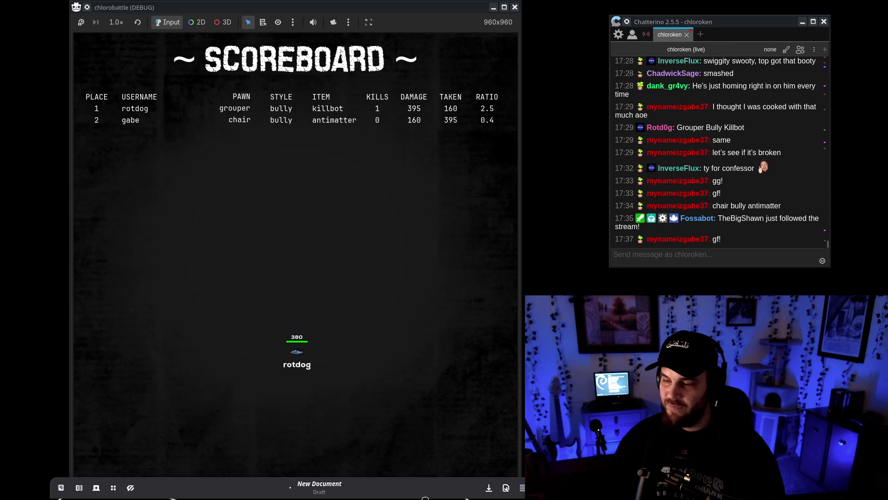
{"action": "mouse_move", "coordinate": [425, 497]}
{"action": "left_mouse_down"}
{"action": "mouse_move", "coordinate": [411, 437]}
{"action": "mouse_move", "coordinate": [440, 293]}
{"action": "mouse_move", "coordinate": [437, 487]}
{"action": "mouse_move", "coordinate": [403, 179]}
{"action": "mouse_move", "coordinate": [362, 489]}
{"action": "mouse_move", "coordinate": [391, 30]}
{"action": "left_mouse_up"}
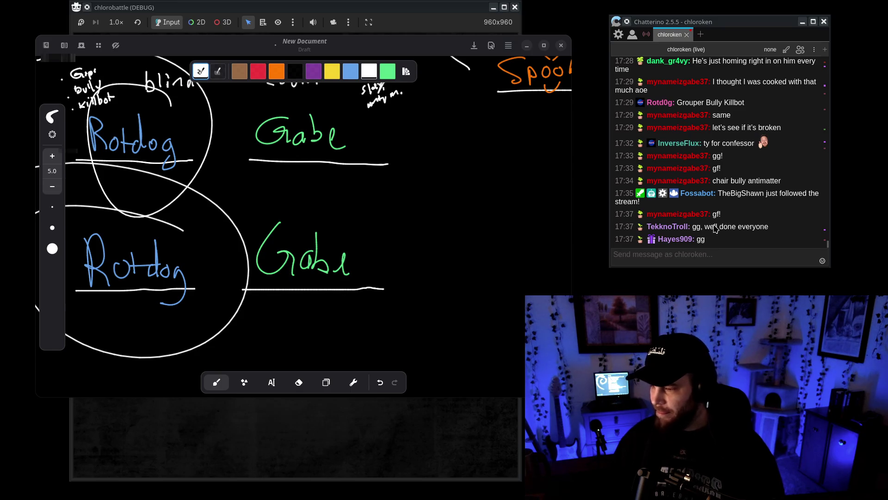
{"action": "scroll", "coordinate": [351, 211], "scroll_direction": "left", "scroll_amount": 3}
{"action": "left_click", "coordinate": [662, 250]}
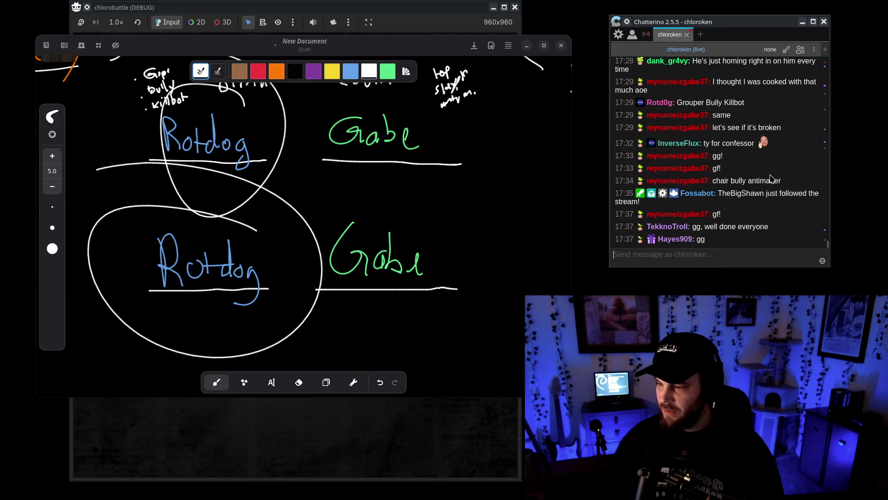
{"action": "type", "text": "!igs ro"}
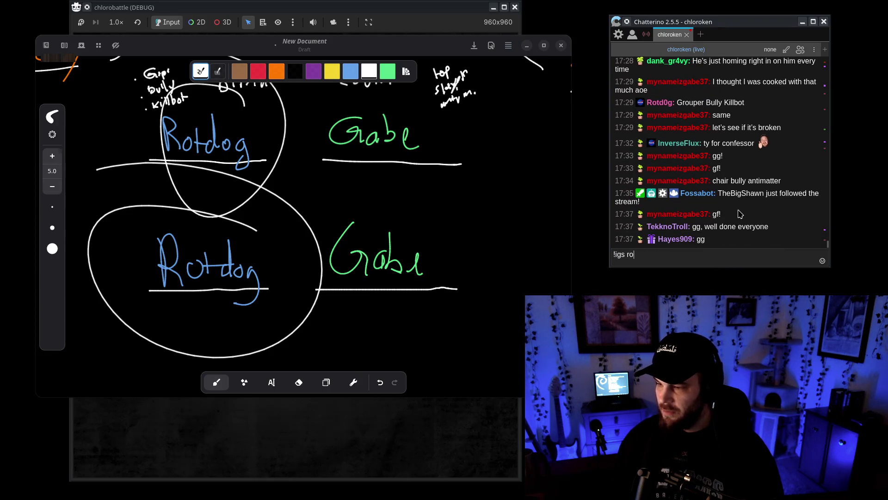
{"action": "type", "text": "g"}
{"action": "key", "text": "Return"}
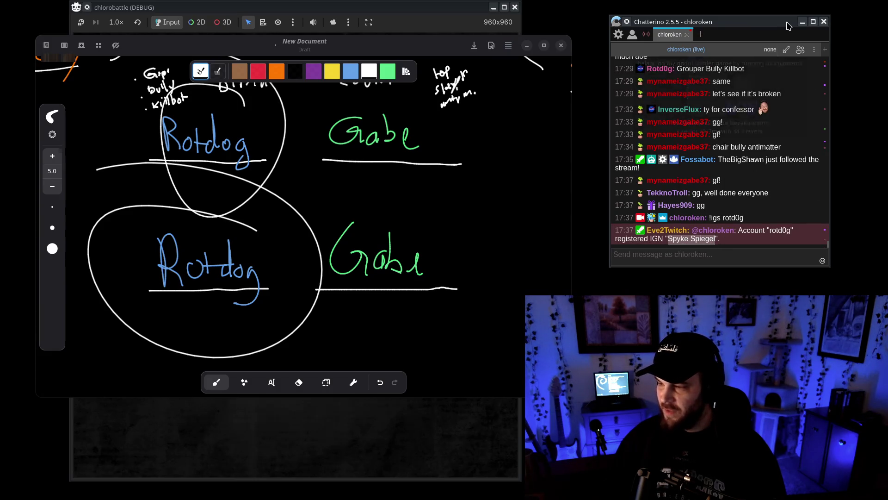
{"action": "left_click_drag", "start_coordinate": [787, 23], "coordinate": [797, 21]}
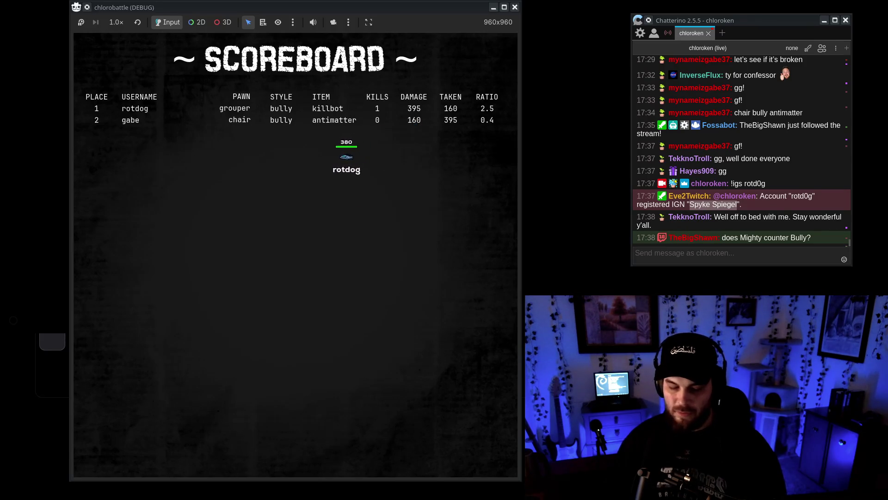
Search the winner's character in EVE and give them 500,000,000 ISK
{"action": "key", "text": "alt+Tab"}
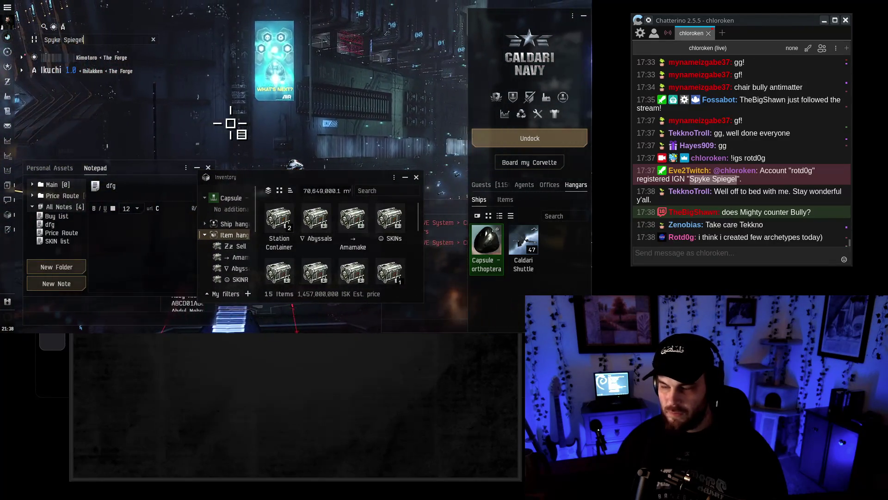
{"action": "key", "text": "Return"}
{"action": "left_click", "coordinate": [170, 67]}
{"action": "right_click", "coordinate": [171, 82]}
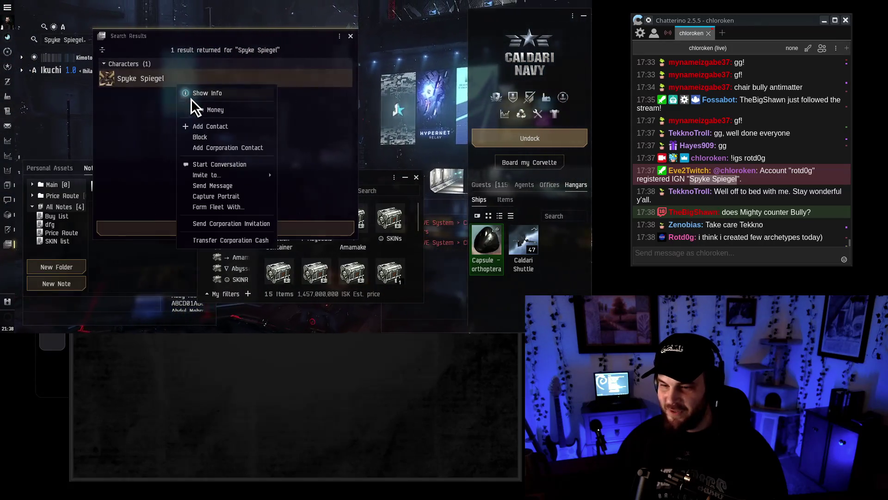
{"action": "left_click", "coordinate": [205, 109]}
{"action": "type", "text": "500000000"}
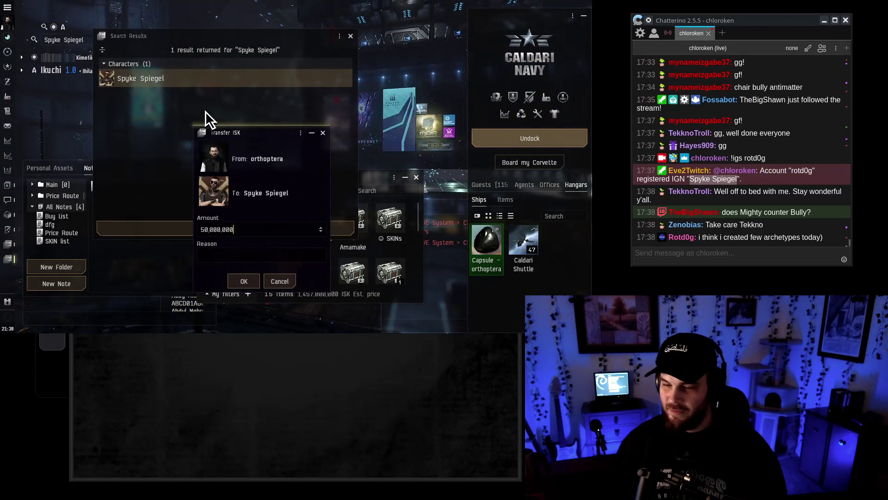
{"action": "key", "text": "Return"}
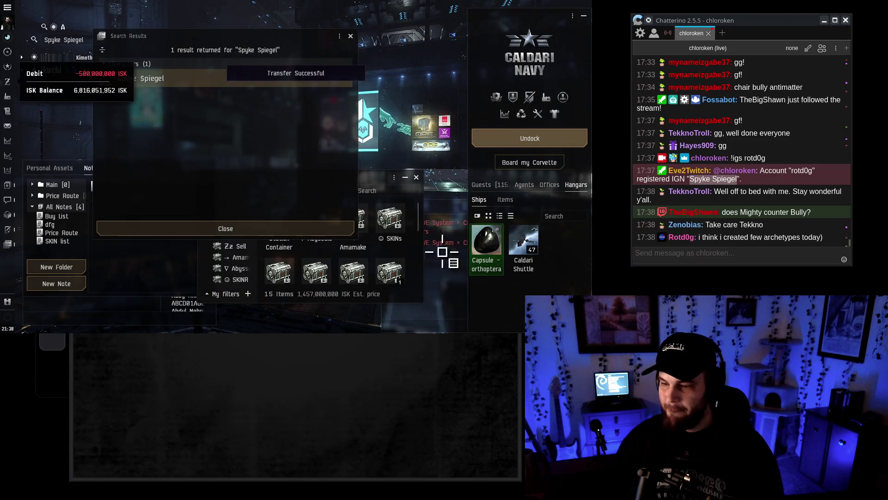
{"action": "key", "text": "Escape"}
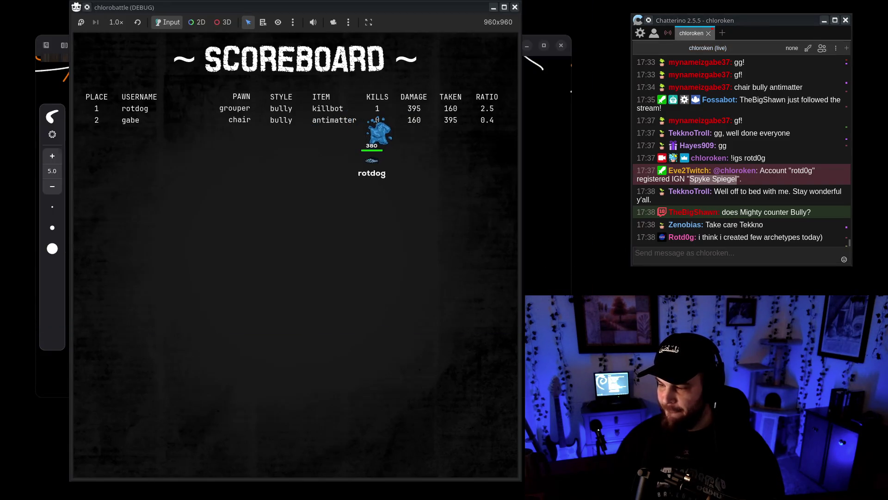
Close the chlorobattle debug game window and send the !info command in chat
{"action": "left_click", "coordinate": [516, 7]}
{"action": "type", "text": "o"}
{"action": "key", "text": "Return"}
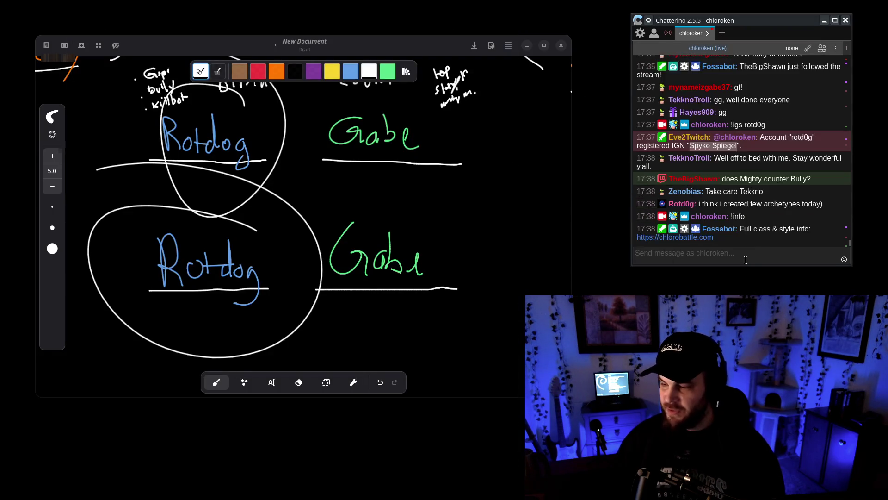
Hide the whiteboard and open the Styles page from the wiki home page
{"action": "left_click", "coordinate": [527, 46]}
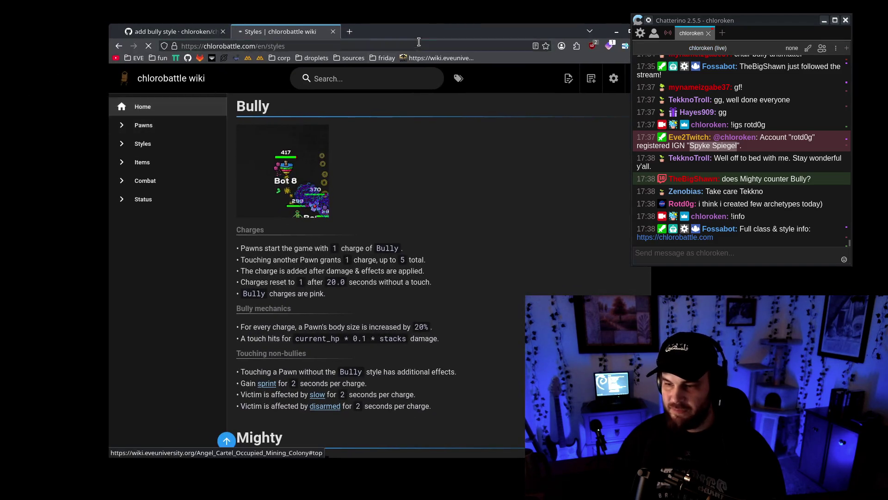
{"action": "left_click", "coordinate": [119, 105]}
{"action": "left_click_drag", "start_coordinate": [418, 36], "coordinate": [368, 19]}
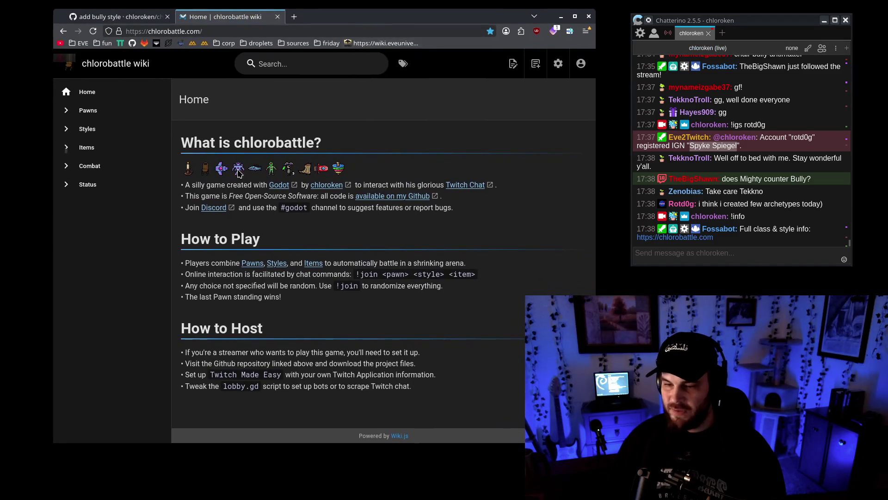
{"action": "left_click", "coordinate": [124, 129]}
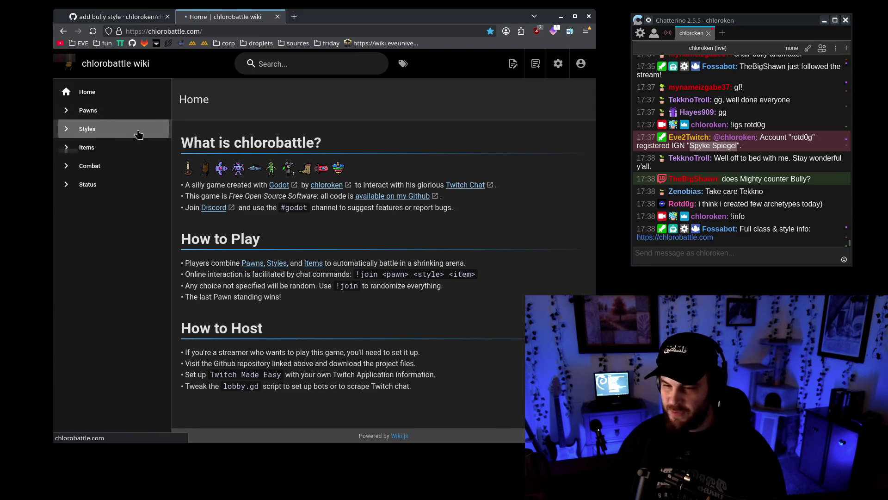
Scroll to the Mighty section and highlight its 20% bonus damage rule
{"action": "scroll", "coordinate": [251, 195], "scroll_direction": "down", "scroll_amount": 7}
{"action": "scroll", "coordinate": [251, 194], "scroll_direction": "down", "scroll_amount": 5}
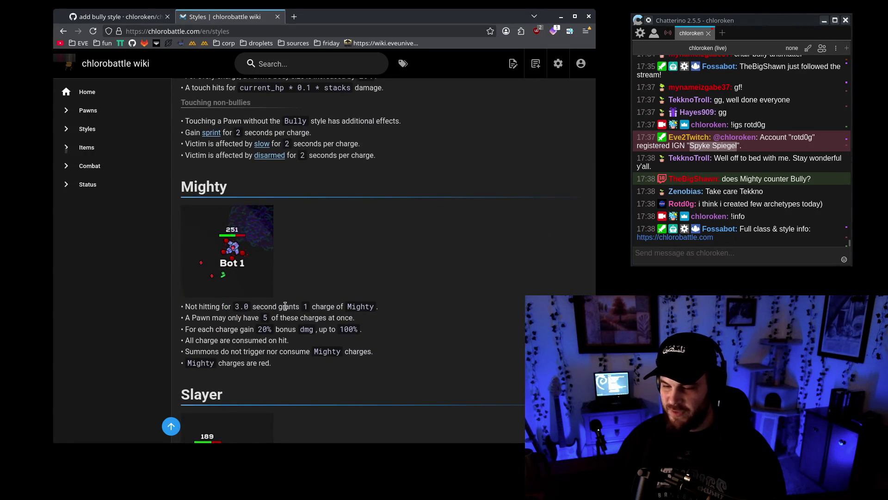
{"action": "scroll", "coordinate": [285, 307], "scroll_direction": "down", "scroll_amount": 1}
{"action": "left_click_drag", "start_coordinate": [258, 276], "coordinate": [364, 277]}
{"action": "left_click_drag", "start_coordinate": [258, 276], "coordinate": [391, 278]}
{"action": "left_click", "coordinate": [402, 284]}
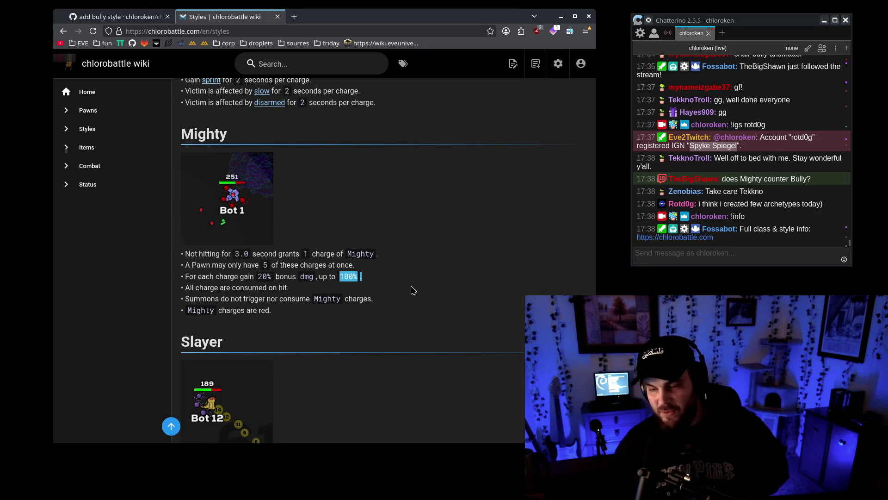
{"action": "left_click_drag", "start_coordinate": [387, 297], "coordinate": [130, 192]}
{"action": "left_click", "coordinate": [408, 343]}
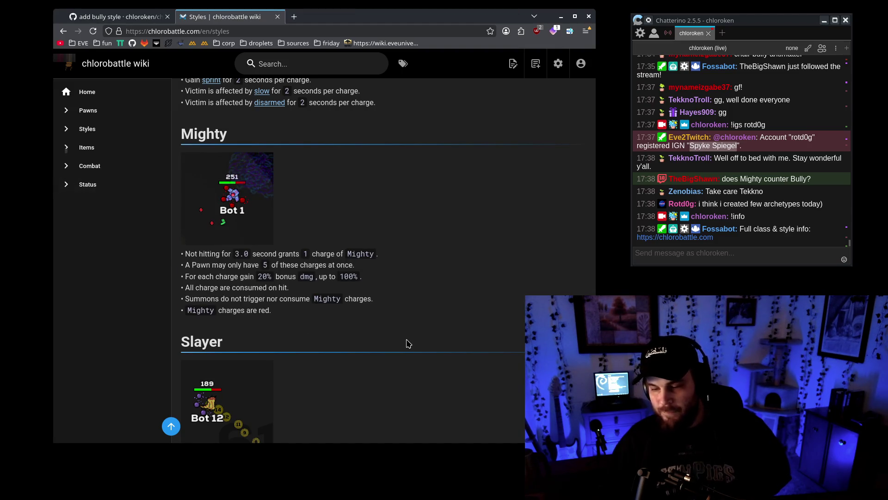
Read through the Slayer bullets, including the missing hp line
{"action": "scroll", "coordinate": [408, 343], "scroll_direction": "down", "scroll_amount": 3}
{"action": "left_click_drag", "start_coordinate": [281, 376], "coordinate": [181, 321]}
{"action": "left_click", "coordinate": [323, 378]}
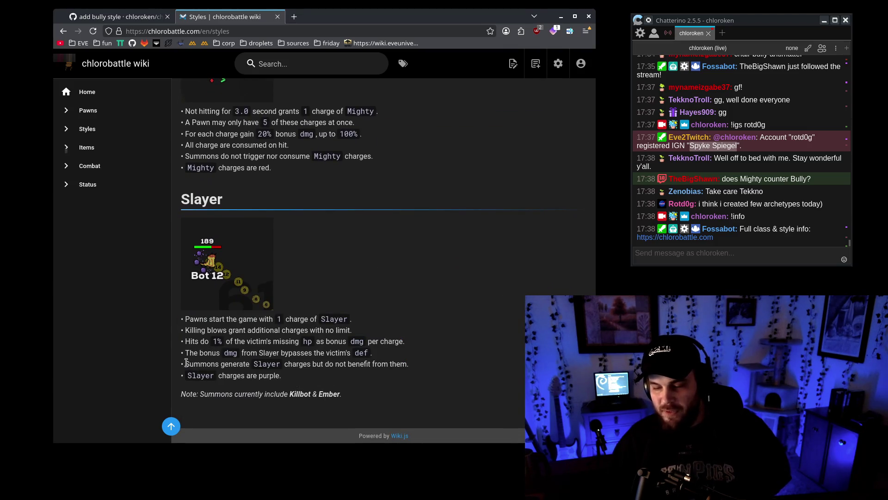
{"action": "left_click_drag", "start_coordinate": [327, 373], "coordinate": [162, 323]}
{"action": "mouse_move", "coordinate": [387, 387]}
{"action": "left_mouse_down"}
{"action": "mouse_move", "coordinate": [291, 362]}
{"action": "mouse_move", "coordinate": [230, 330]}
{"action": "mouse_move", "coordinate": [440, 381]}
{"action": "left_mouse_up"}
{"action": "left_click_drag", "start_coordinate": [179, 314], "coordinate": [352, 354]}
{"action": "left_click", "coordinate": [296, 374]}
{"action": "mouse_move", "coordinate": [293, 378]}
{"action": "left_mouse_down"}
{"action": "mouse_move", "coordinate": [241, 353]}
{"action": "mouse_move", "coordinate": [242, 343]}
{"action": "mouse_move", "coordinate": [327, 375]}
{"action": "left_mouse_up"}
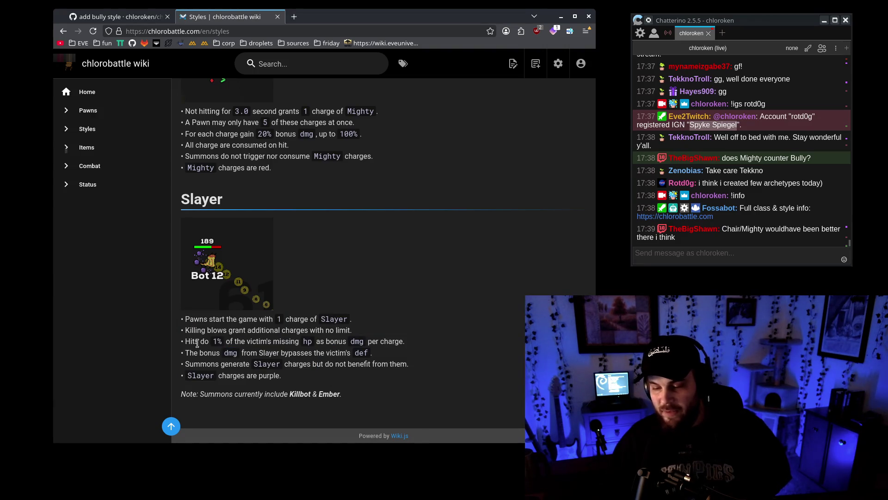
{"action": "left_click", "coordinate": [337, 342]}
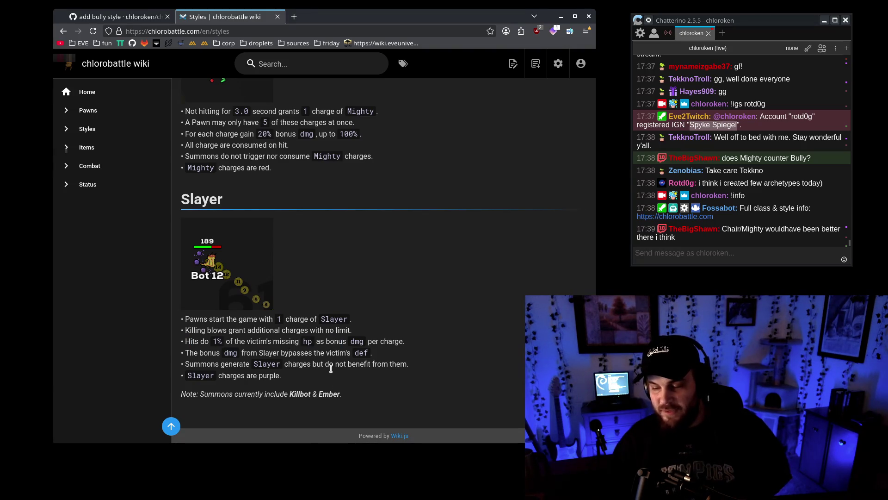
{"action": "left_click_drag", "start_coordinate": [366, 299], "coordinate": [416, 381]}
{"action": "left_click", "coordinate": [409, 374]}
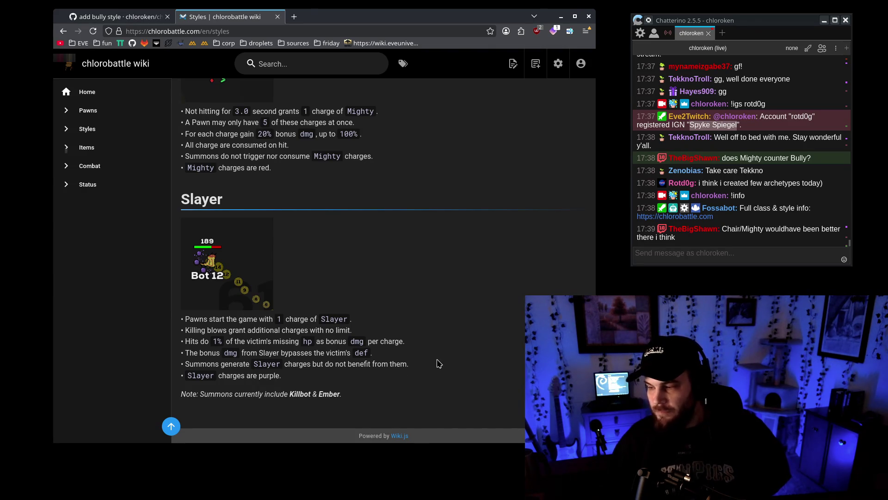
{"action": "scroll", "coordinate": [439, 363], "scroll_direction": "up", "scroll_amount": 3}
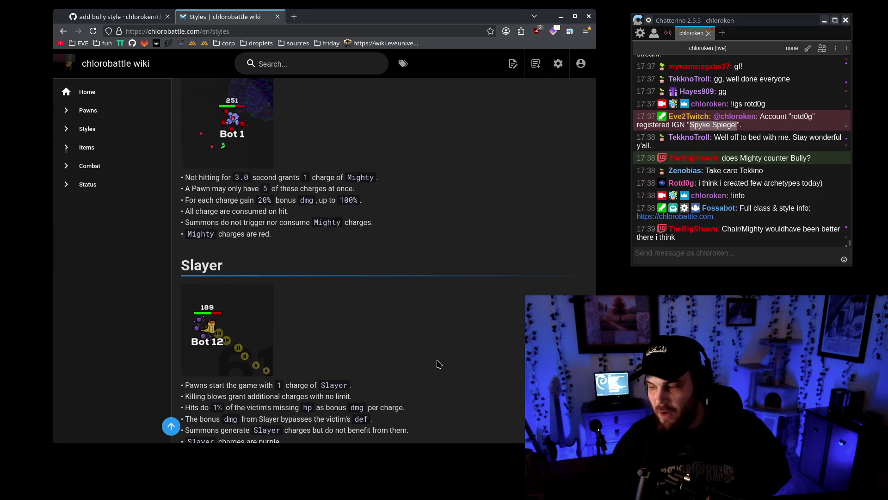
{"action": "scroll", "coordinate": [438, 363], "scroll_direction": "up", "scroll_amount": 10}
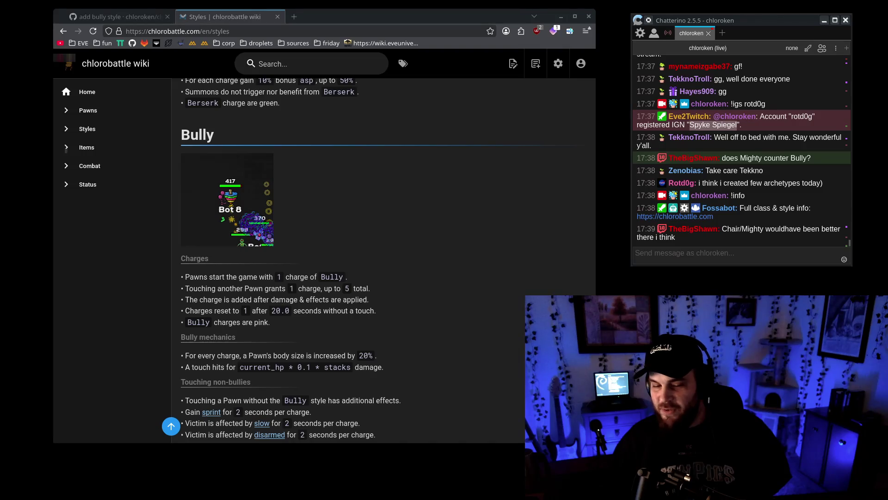
{"action": "left_click", "coordinate": [518, 312]}
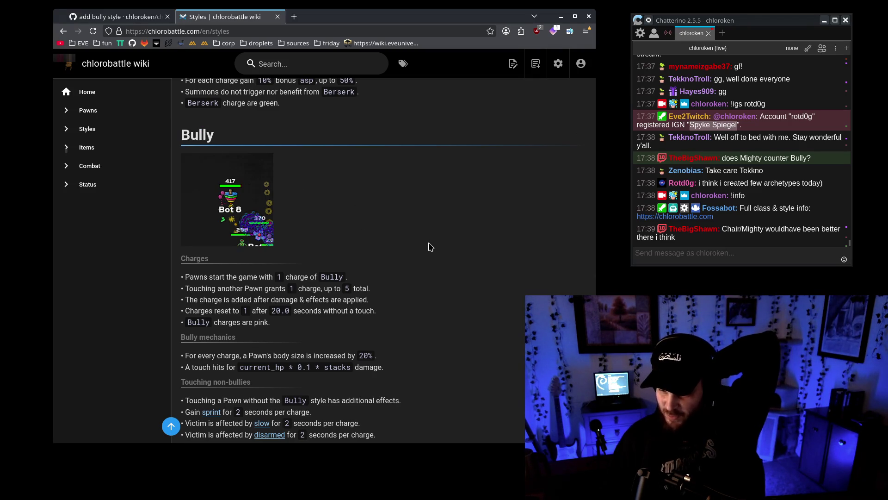
{"action": "scroll", "coordinate": [430, 247], "scroll_direction": "down", "scroll_amount": 1}
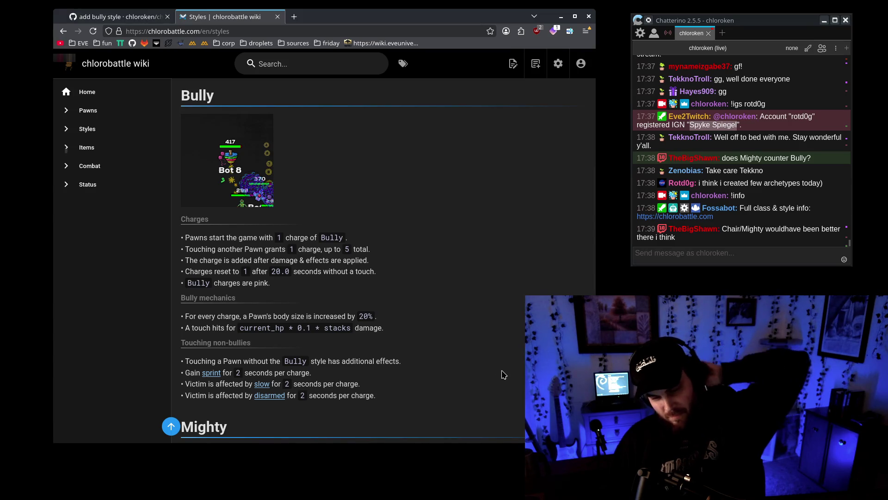
{"action": "triple_click", "coordinate": [438, 327]}
{"action": "left_click", "coordinate": [463, 361]}
{"action": "triple_click", "coordinate": [444, 326]}
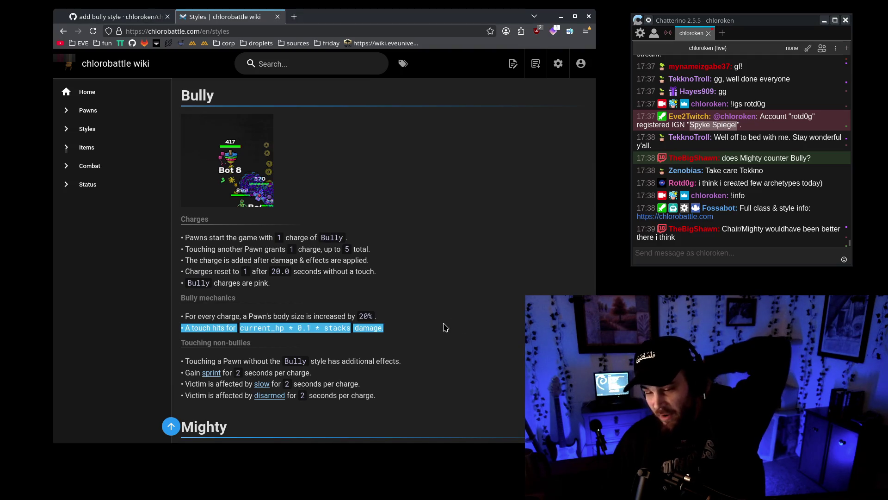
{"action": "triple_click", "coordinate": [445, 324]}
{"action": "triple_click", "coordinate": [447, 325]}
{"action": "triple_click", "coordinate": [446, 319]}
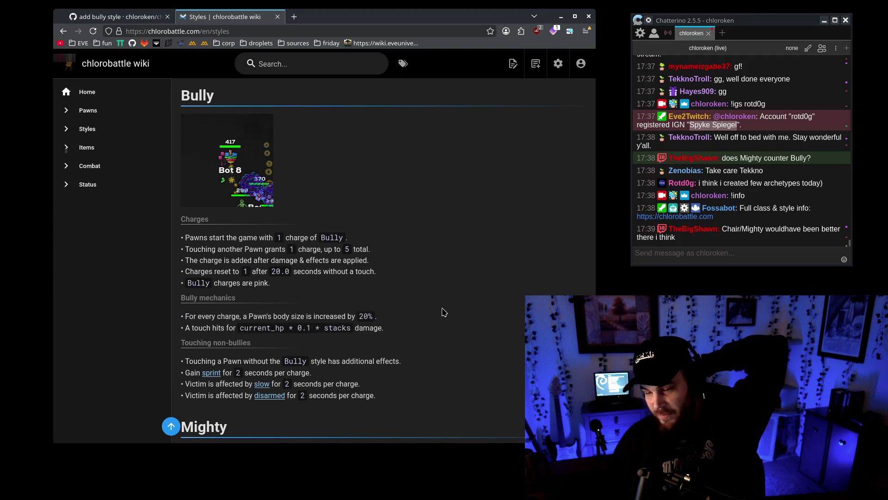
{"action": "triple_click", "coordinate": [447, 324]}
{"action": "left_click", "coordinate": [445, 334]}
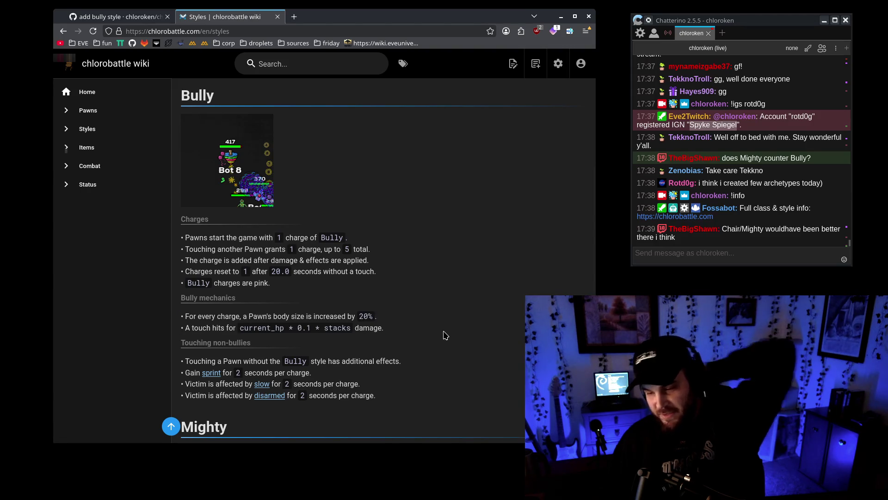
{"action": "left_click_drag", "start_coordinate": [444, 227], "coordinate": [489, 301]}
{"action": "left_click", "coordinate": [488, 300]}
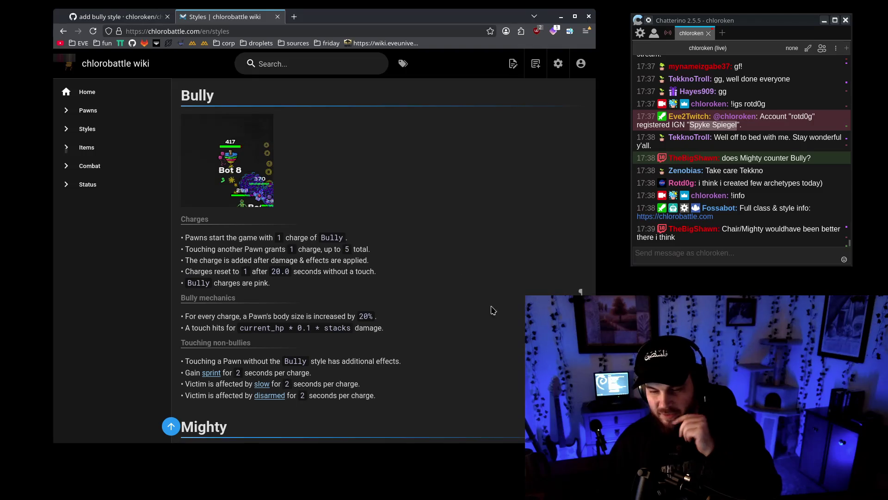
{"action": "left_click_drag", "start_coordinate": [244, 373], "coordinate": [425, 398]}
{"action": "left_click", "coordinate": [426, 398]}
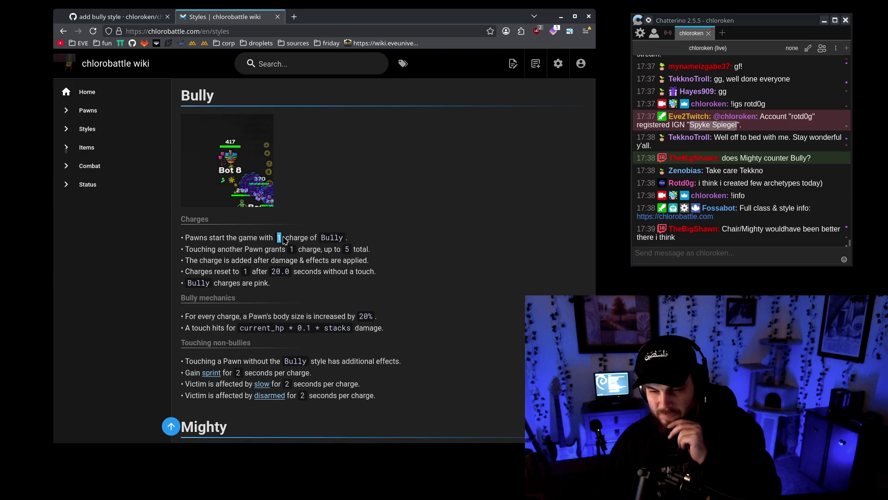
{"action": "scroll", "coordinate": [324, 241], "scroll_direction": "up", "scroll_amount": 10}
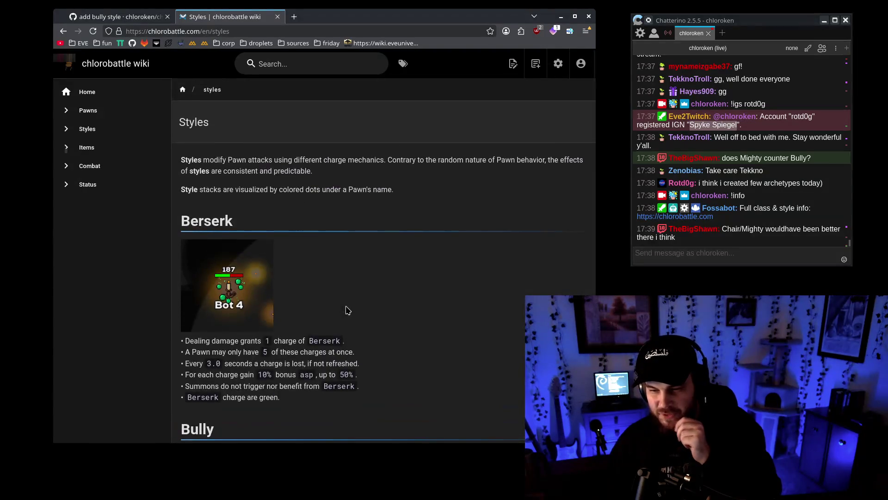
{"action": "scroll", "coordinate": [343, 310], "scroll_direction": "down", "scroll_amount": 4}
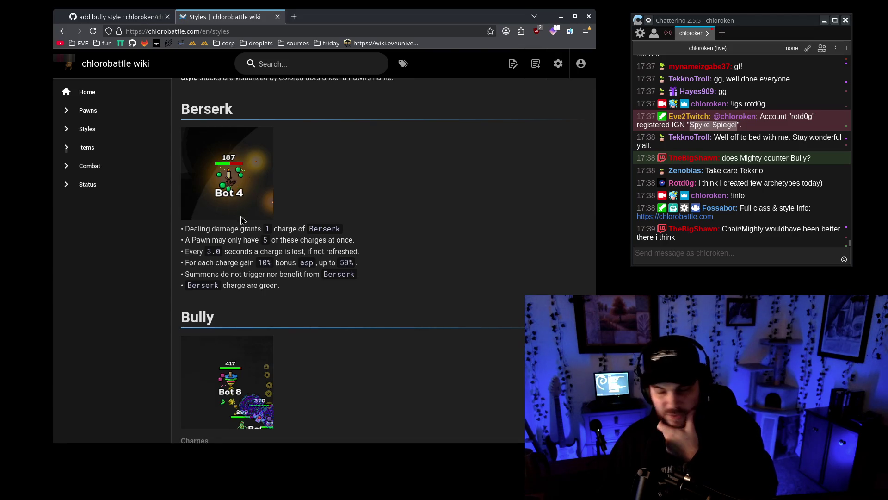
{"action": "scroll", "coordinate": [411, 299], "scroll_direction": "down", "scroll_amount": 5}
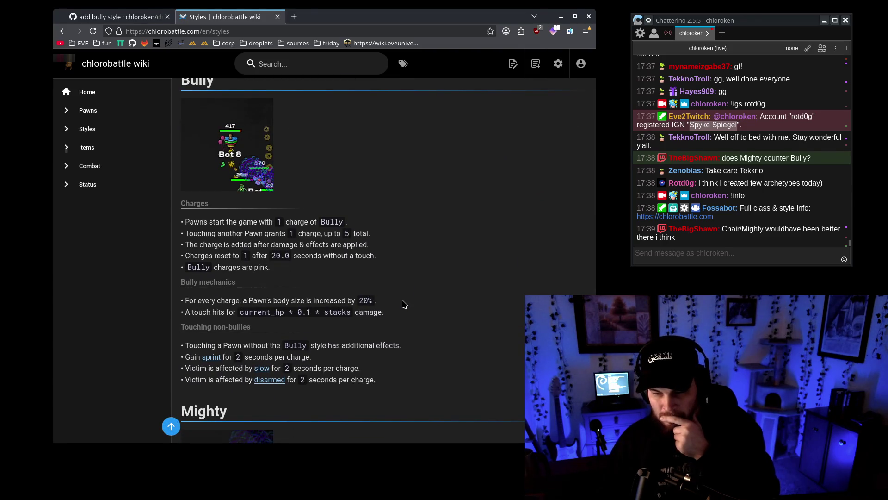
{"action": "scroll", "coordinate": [401, 304], "scroll_direction": "up", "scroll_amount": 5}
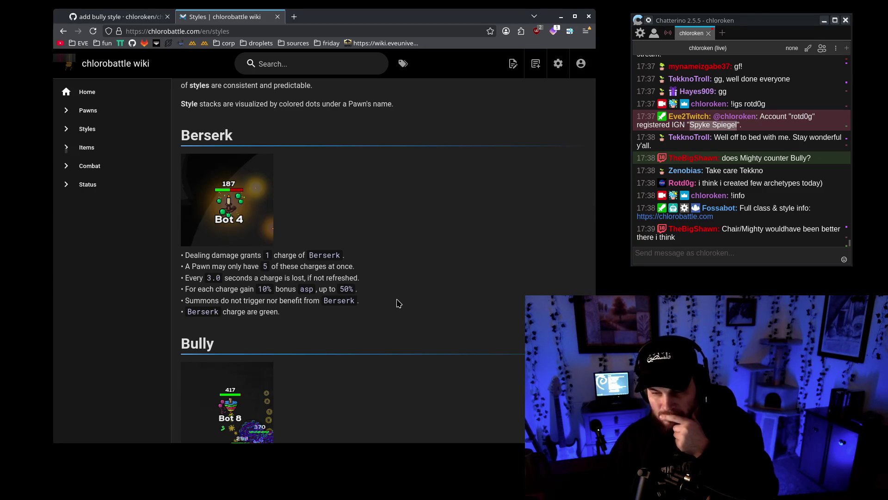
{"action": "scroll", "coordinate": [399, 303], "scroll_direction": "down", "scroll_amount": 7}
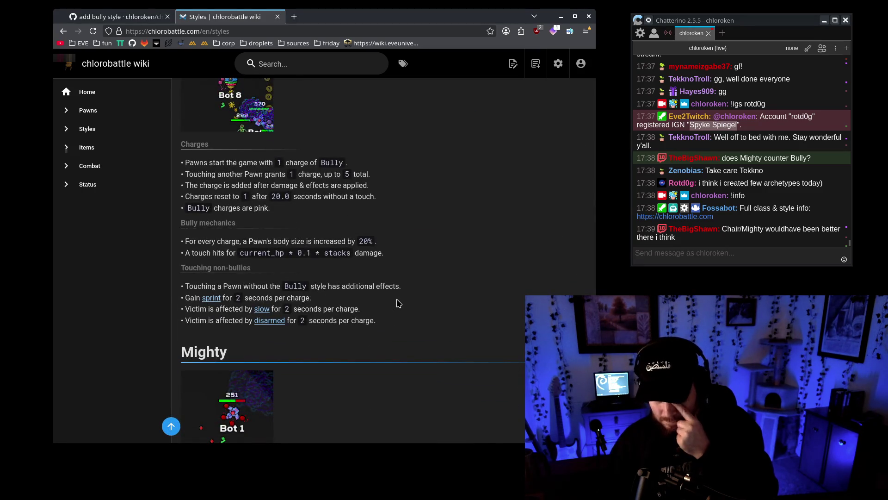
{"action": "scroll", "coordinate": [398, 303], "scroll_direction": "up", "scroll_amount": 1}
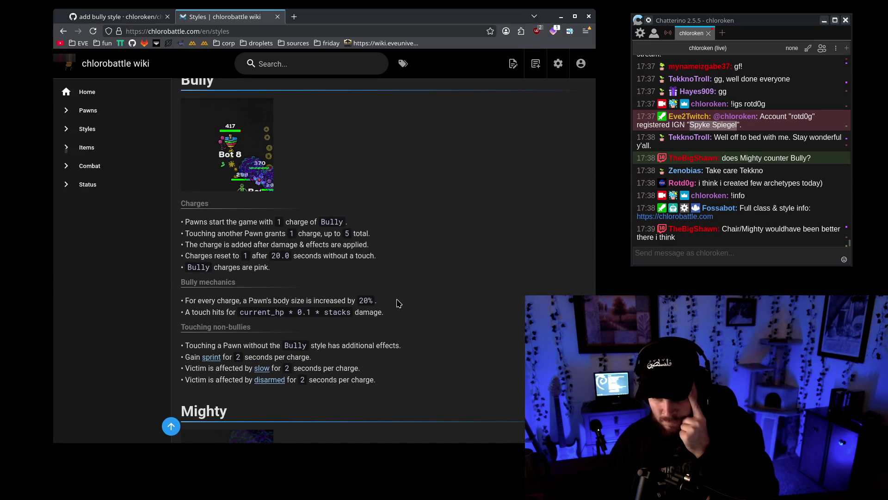
{"action": "scroll", "coordinate": [399, 303], "scroll_direction": "down", "scroll_amount": 1}
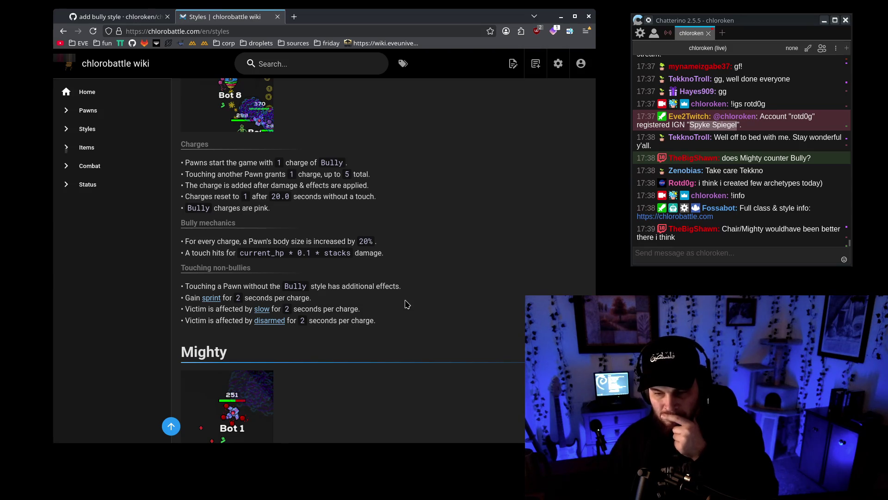
{"action": "triple_click", "coordinate": [413, 253]}
{"action": "left_click", "coordinate": [409, 244]}
{"action": "triple_click", "coordinate": [410, 253]}
{"action": "left_click", "coordinate": [410, 244]}
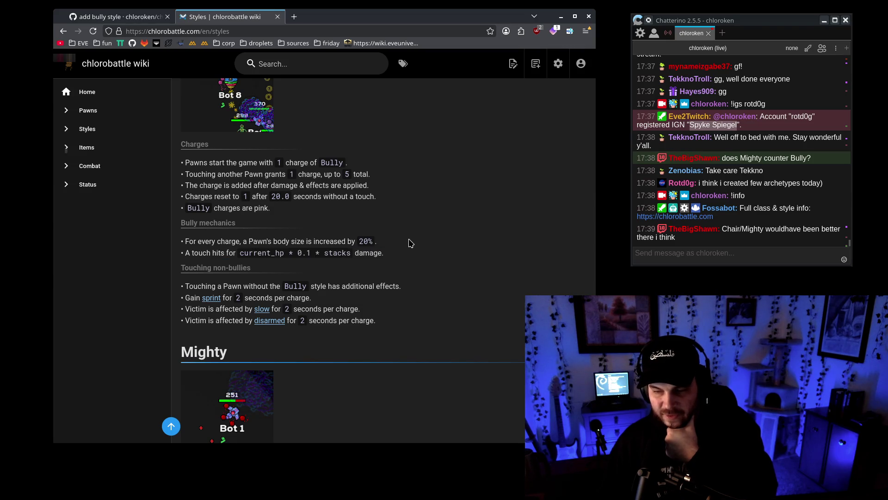
{"action": "triple_click", "coordinate": [407, 258]}
{"action": "left_click", "coordinate": [410, 244]}
{"action": "triple_click", "coordinate": [408, 255]}
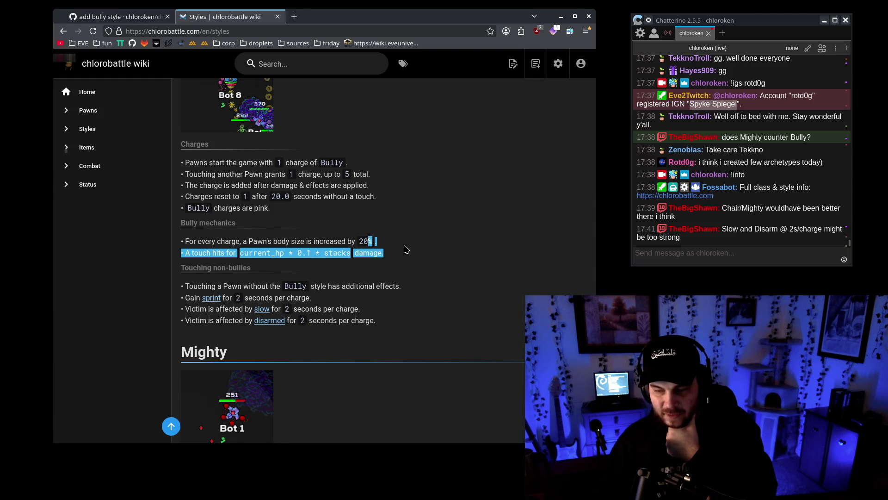
{"action": "left_click", "coordinate": [407, 244]}
{"action": "triple_click", "coordinate": [409, 259]}
{"action": "left_click", "coordinate": [399, 259]}
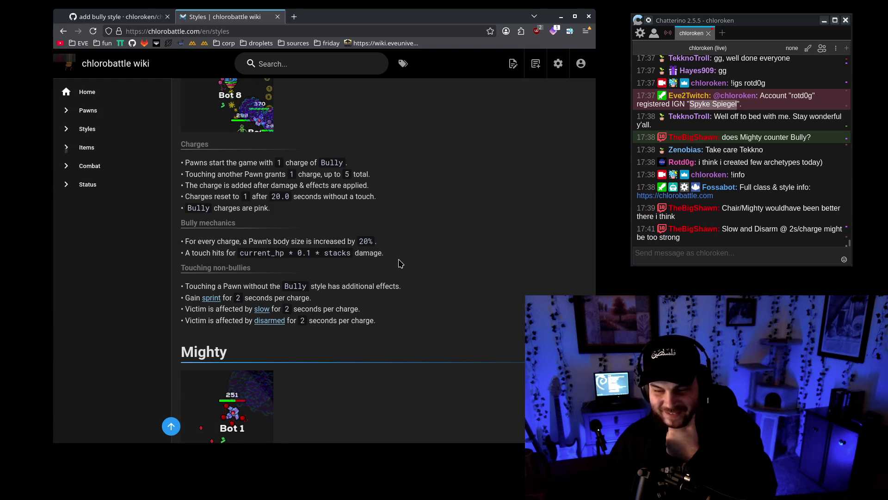
{"action": "triple_click", "coordinate": [398, 258]}
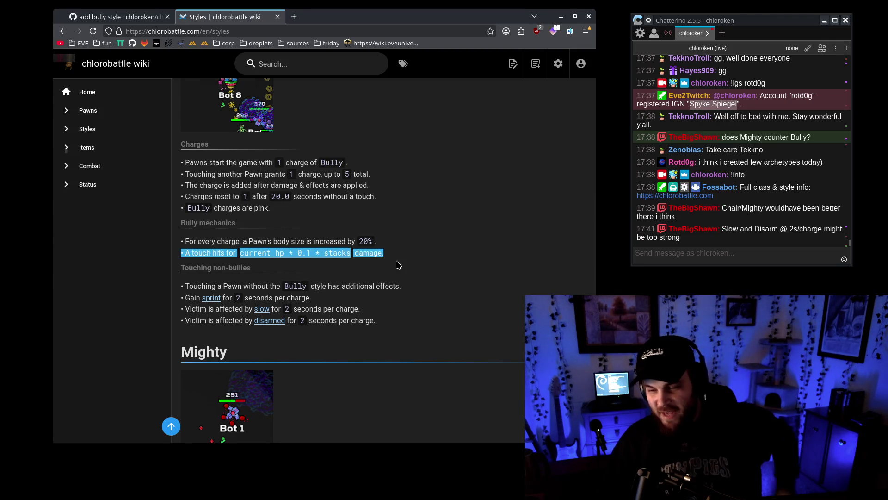
{"action": "left_click", "coordinate": [386, 261]}
{"action": "left_click_drag", "start_coordinate": [240, 253], "coordinate": [348, 253]}
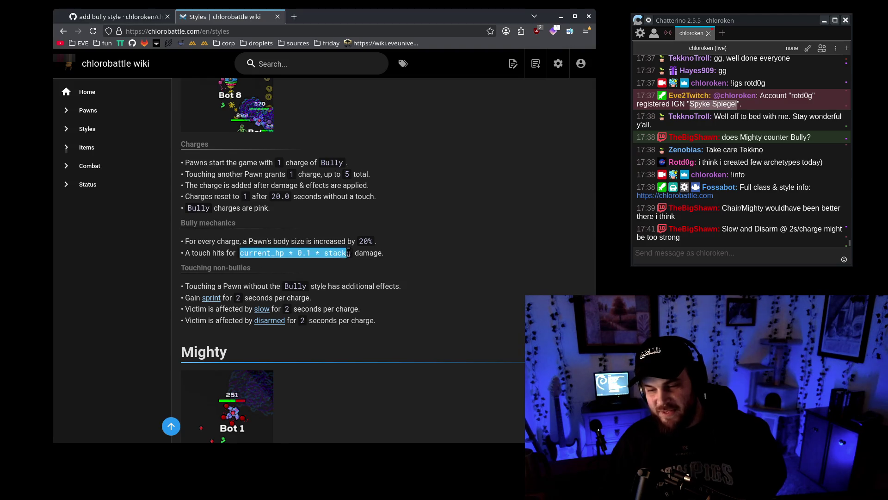
{"action": "triple_click", "coordinate": [409, 251]}
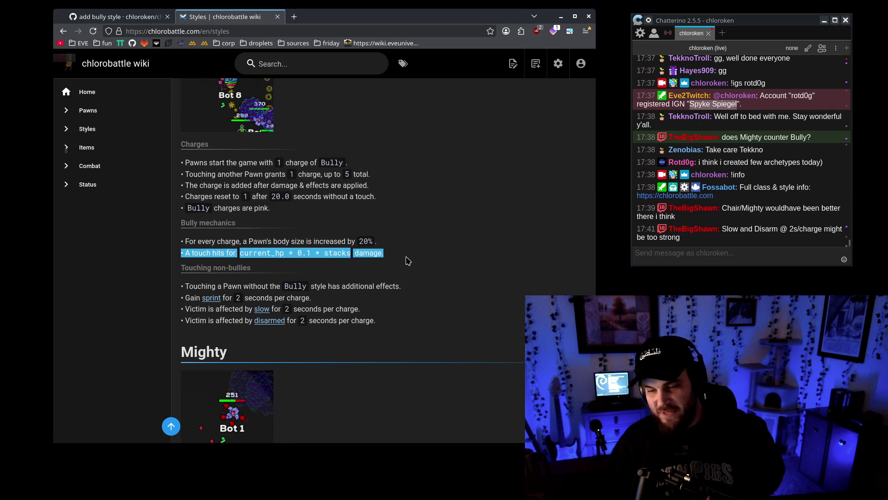
{"action": "left_click", "coordinate": [407, 262]}
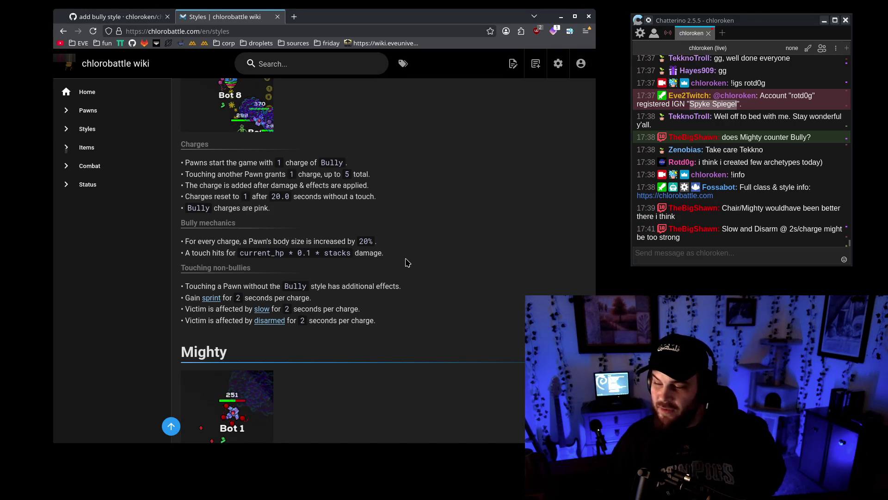
{"action": "left_click", "coordinate": [722, 240]}
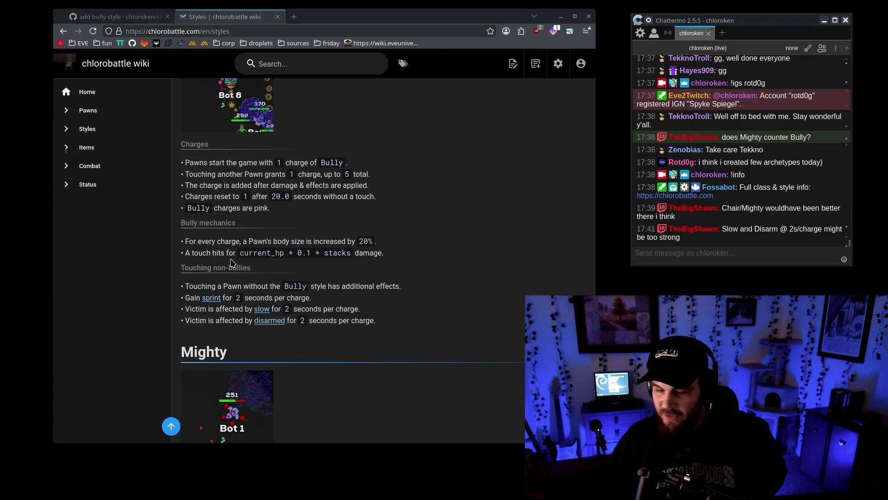
{"action": "key", "text": "alt+Tab"}
{"action": "scroll", "coordinate": [318, 224], "scroll_direction": "down", "scroll_amount": 3}
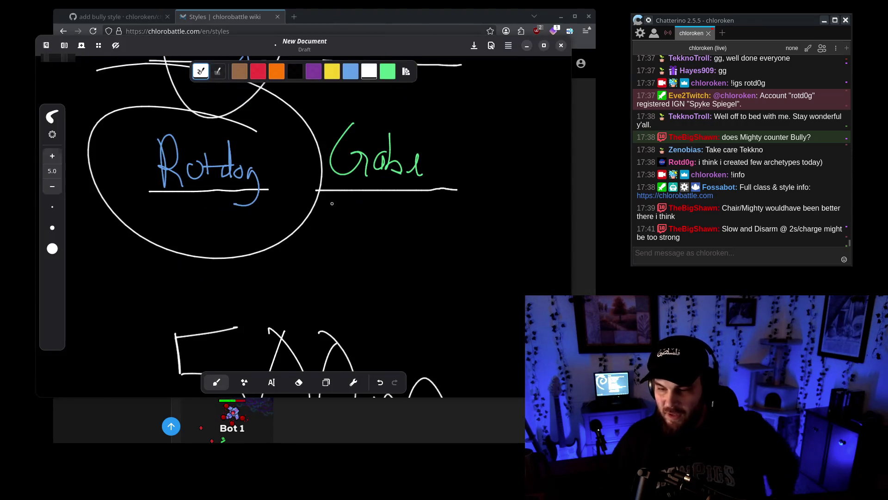
{"action": "scroll", "coordinate": [319, 224], "scroll_direction": "down", "scroll_amount": 2}
{"action": "scroll", "coordinate": [318, 224], "scroll_direction": "up", "scroll_amount": 3}
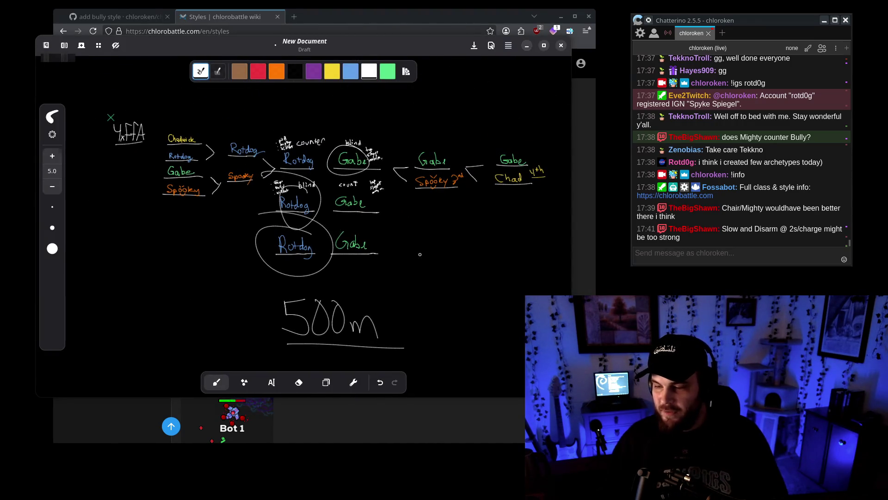
{"action": "scroll", "coordinate": [418, 254], "scroll_direction": "down", "scroll_amount": 1}
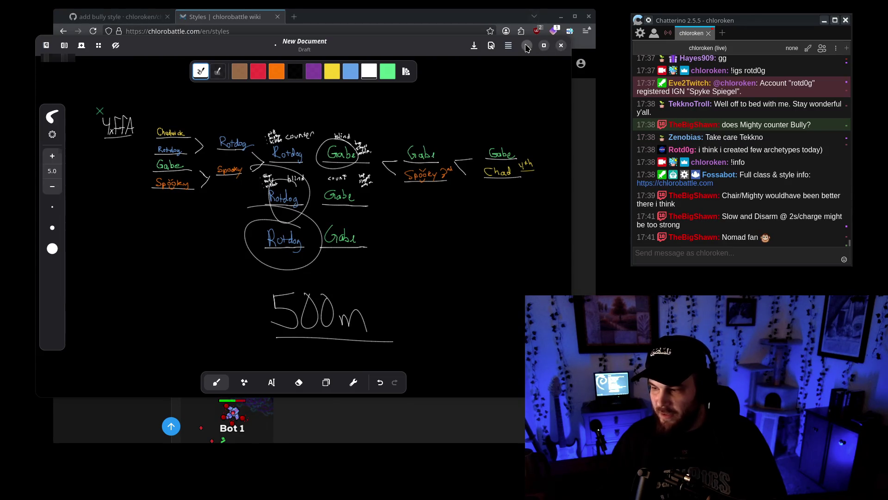
{"action": "left_click", "coordinate": [527, 46]}
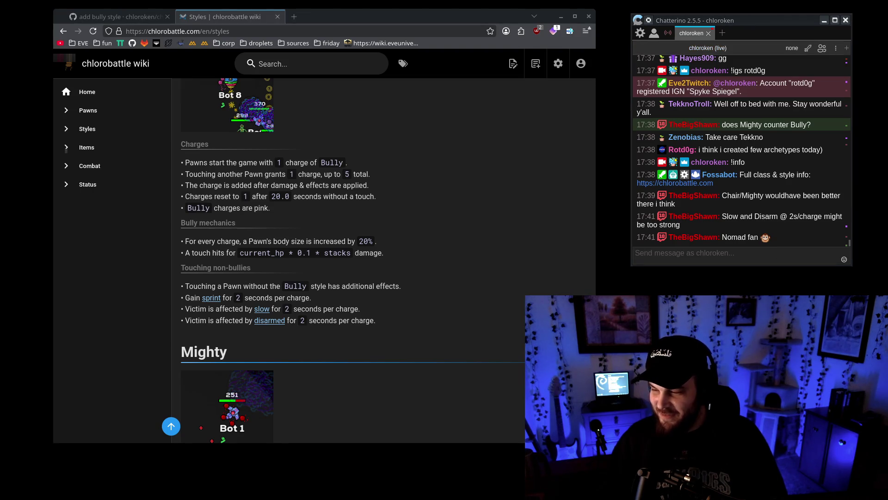
{"action": "scroll", "coordinate": [491, 283], "scroll_direction": "up", "scroll_amount": 2}
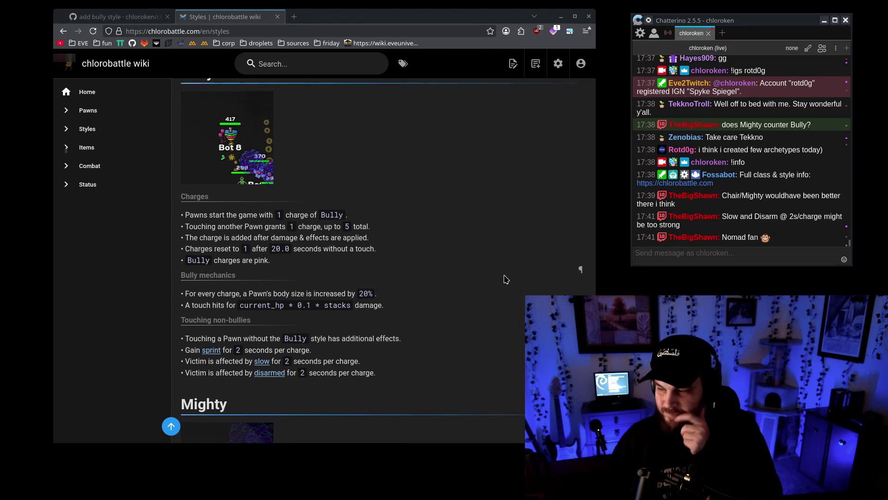
{"action": "left_click_drag", "start_coordinate": [286, 365], "coordinate": [393, 373]}
{"action": "left_click", "coordinate": [396, 374]}
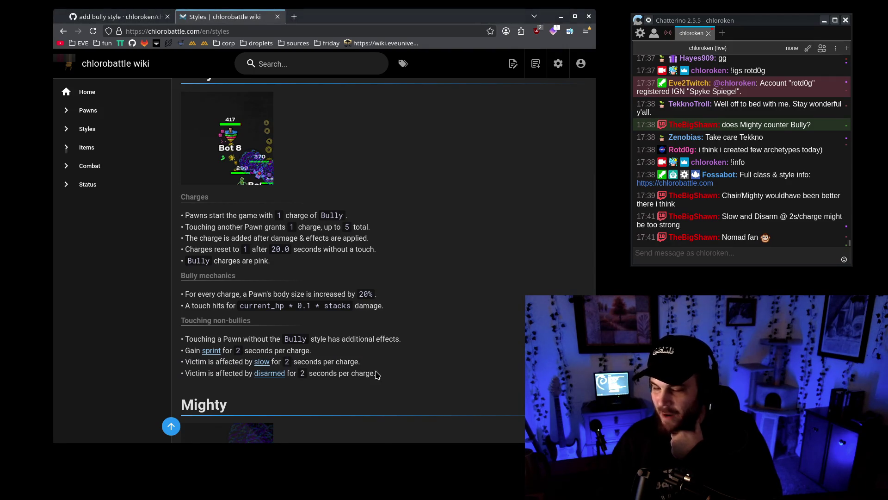
{"action": "left_click_drag", "start_coordinate": [380, 361], "coordinate": [428, 381]}
{"action": "left_click", "coordinate": [412, 374]}
{"action": "left_click", "coordinate": [428, 380]}
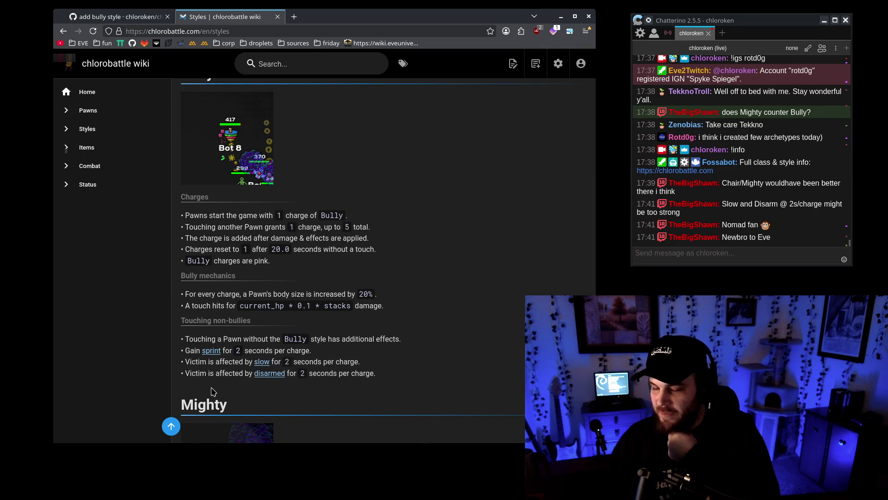
{"action": "left_click_drag", "start_coordinate": [183, 370], "coordinate": [445, 374]}
{"action": "left_click", "coordinate": [446, 375]}
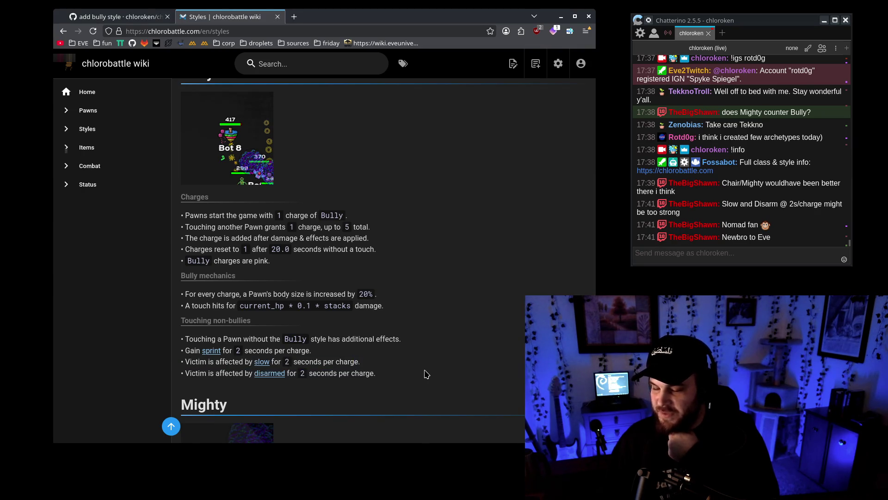
{"action": "scroll", "coordinate": [420, 377], "scroll_direction": "up", "scroll_amount": 1}
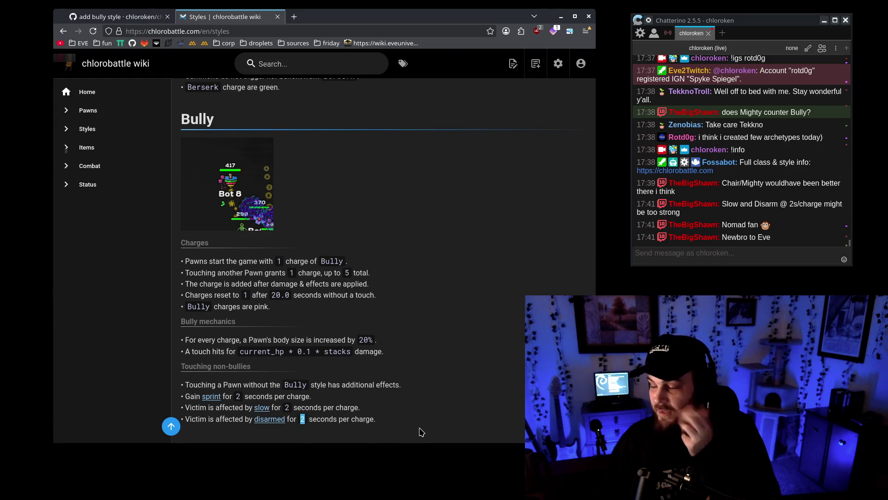
{"action": "left_click", "coordinate": [441, 413]}
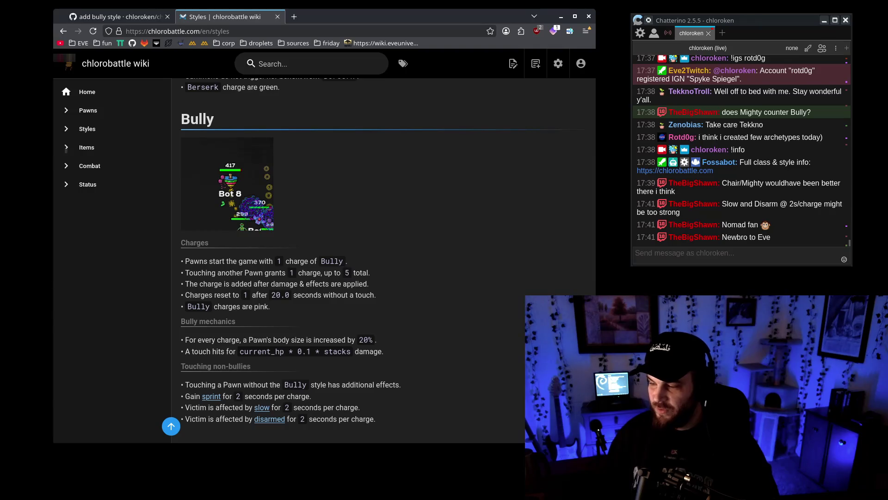
{"action": "scroll", "coordinate": [347, 259], "scroll_direction": "down", "scroll_amount": 4}
{"action": "scroll", "coordinate": [347, 259], "scroll_direction": "down", "scroll_amount": 5}
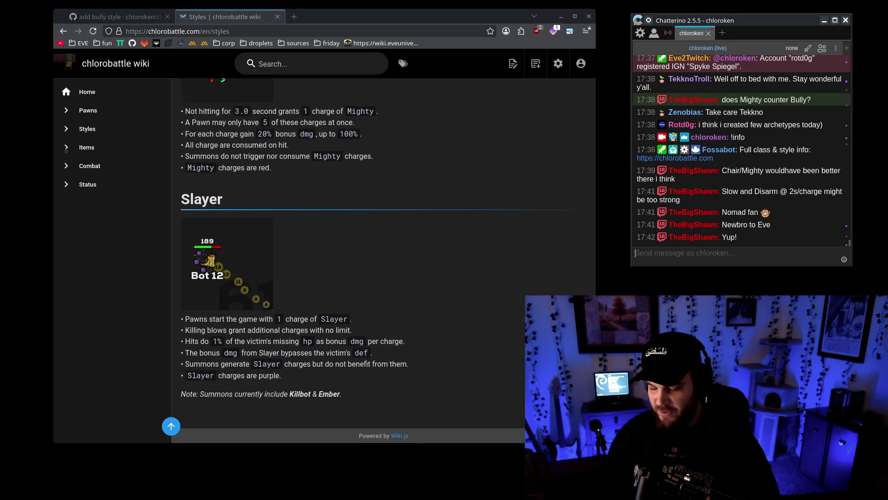
{"action": "scroll", "coordinate": [406, 376], "scroll_direction": "up", "scroll_amount": 10}
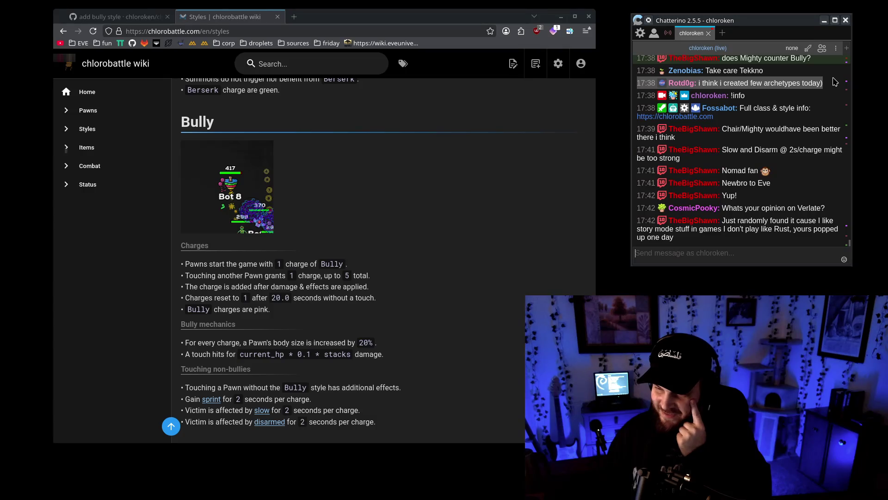
{"action": "left_click", "coordinate": [830, 86]}
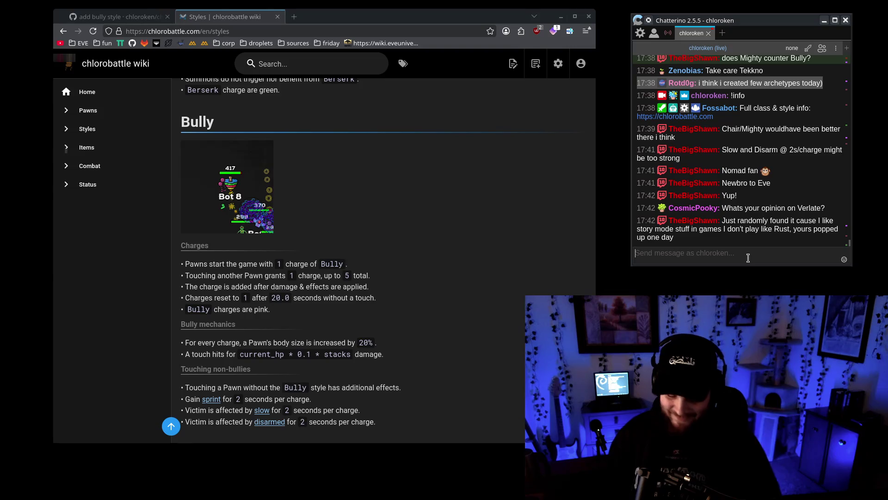
Reply in chat to the viewer who created archetypes, calling them a trailblazer
{"action": "type", "text": "@rot"}
{"action": "key", "text": "Tab"}
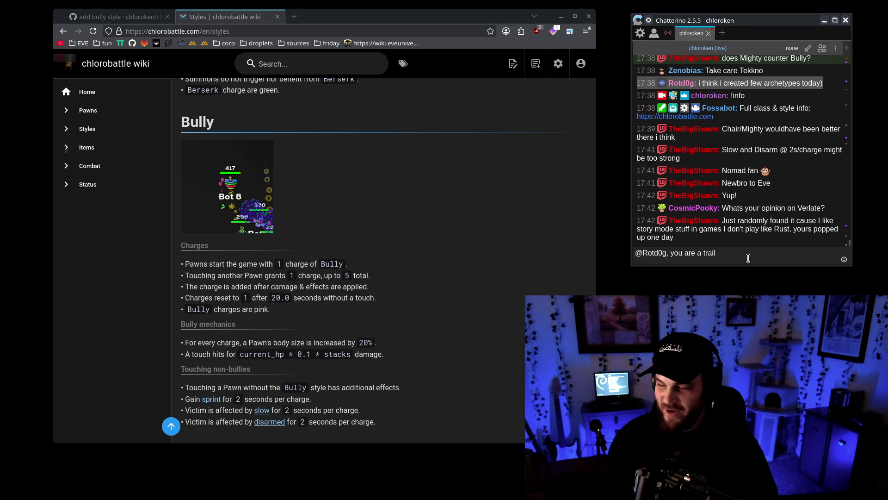
{"action": "type", "text": ")"}
{"action": "key", "text": "Return"}
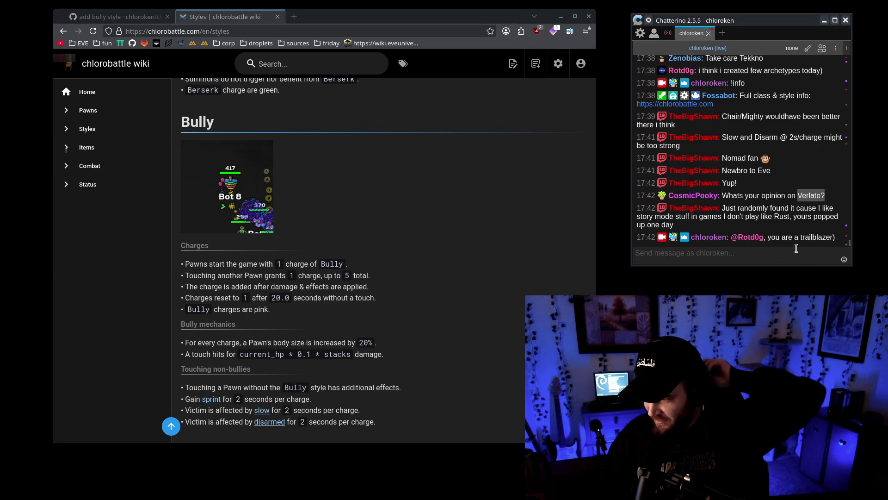
Highlight part of a viewer's chat message, then open TwitchTracker in a new tab
{"action": "left_click_drag", "start_coordinate": [730, 209], "coordinate": [772, 217]}
{"action": "left_click", "coordinate": [773, 226]}
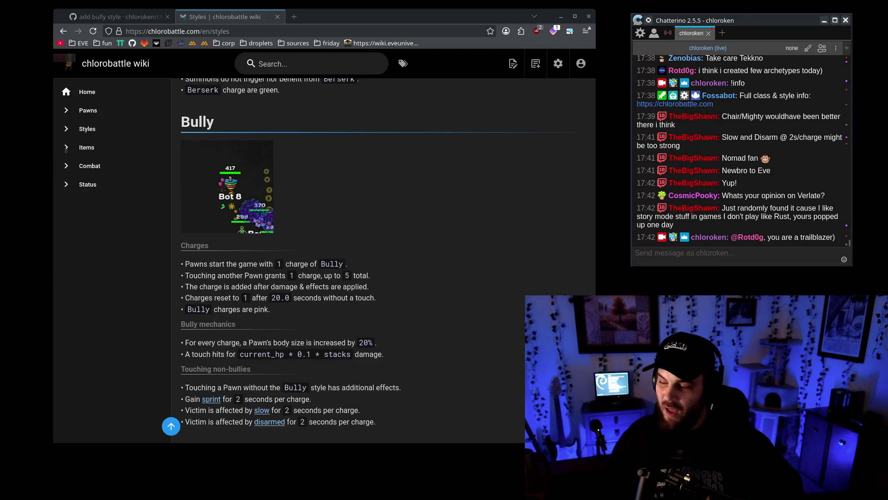
{"action": "left_click", "coordinate": [120, 43]}
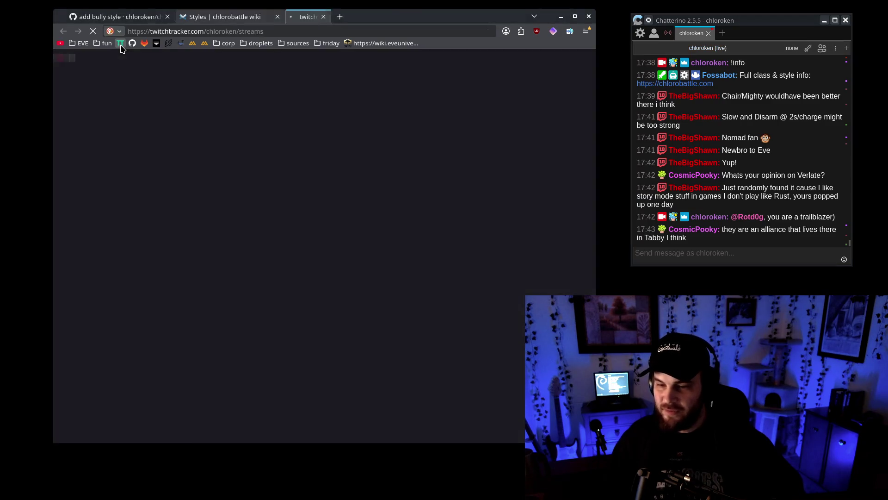
Open the channel's YouTube page from the bookmarks bar
{"action": "left_click", "coordinate": [104, 43]}
{"action": "left_click", "coordinate": [60, 44]}
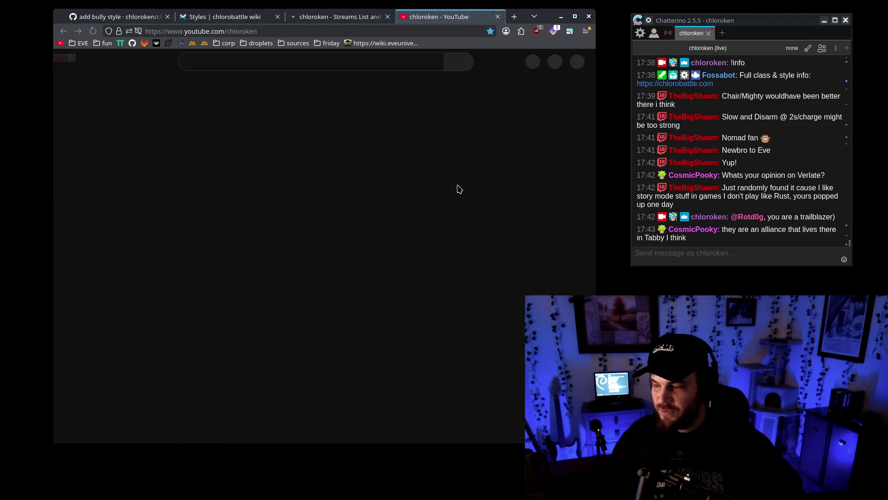
{"action": "left_click", "coordinate": [764, 239]}
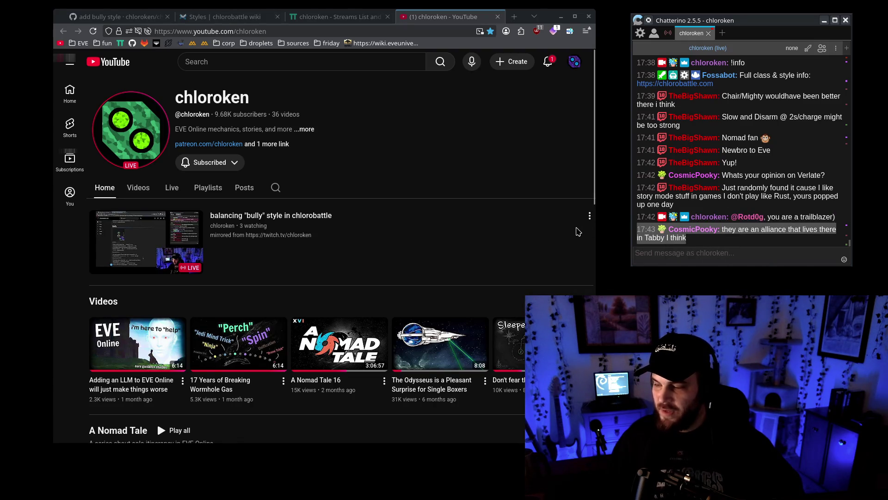
{"action": "left_click", "coordinate": [711, 240]}
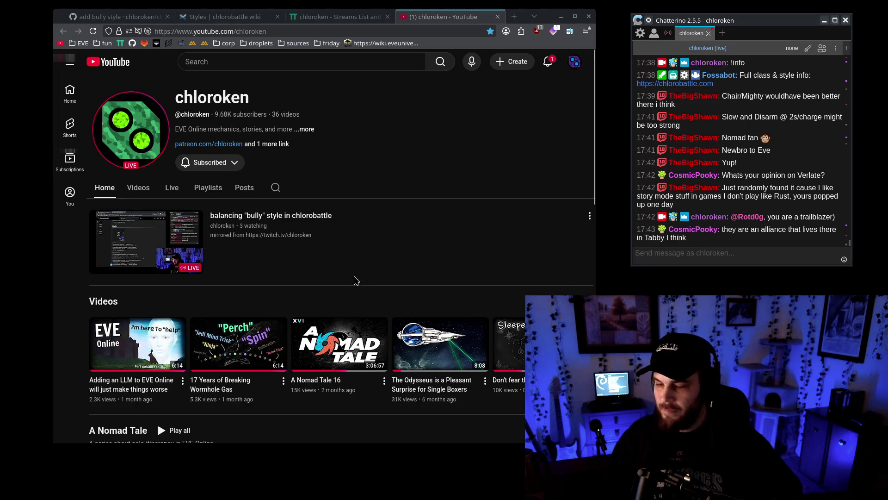
Open the 16-video A Nomad Tale playlist from the channel page
{"action": "scroll", "coordinate": [68, 297], "scroll_direction": "down", "scroll_amount": 1}
{"action": "scroll", "coordinate": [68, 297], "scroll_direction": "down", "scroll_amount": 5}
{"action": "left_click", "coordinate": [118, 167]}
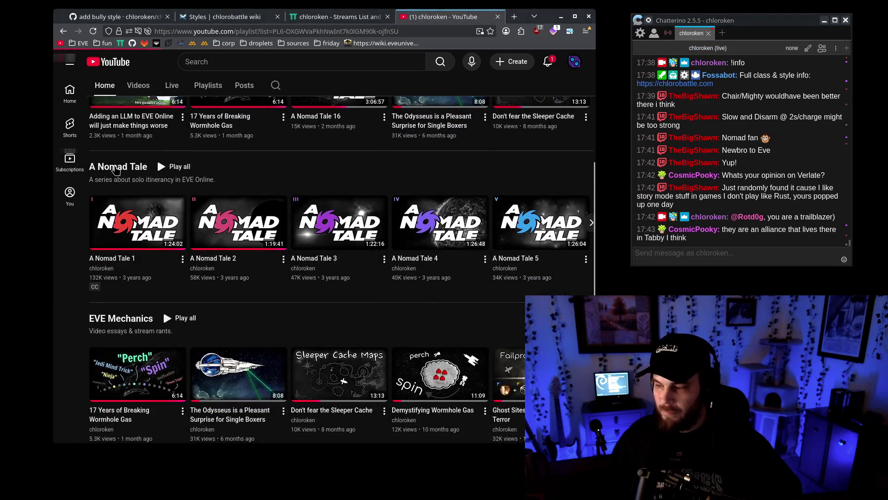
{"action": "scroll", "coordinate": [218, 289], "scroll_direction": "down", "scroll_amount": 10}
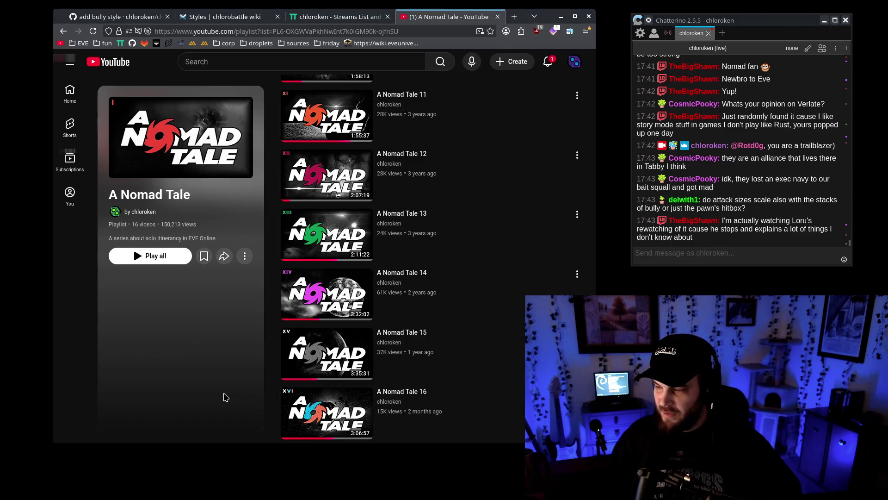
{"action": "left_click", "coordinate": [738, 197]}
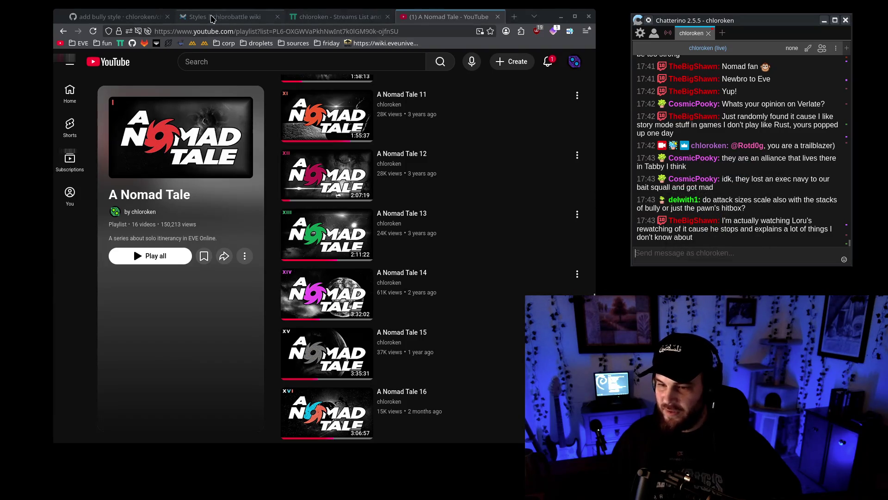
Check the Bully body-size lines on Styles, then go to the Combat page's Movement section
{"action": "left_click", "coordinate": [212, 18]}
{"action": "scroll", "coordinate": [229, 272], "scroll_direction": "down", "scroll_amount": 2}
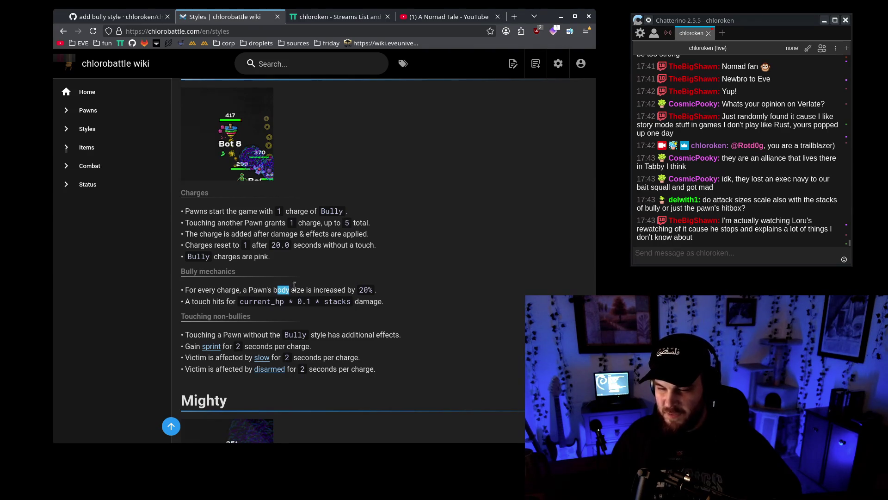
{"action": "left_click_drag", "start_coordinate": [274, 289], "coordinate": [452, 305]}
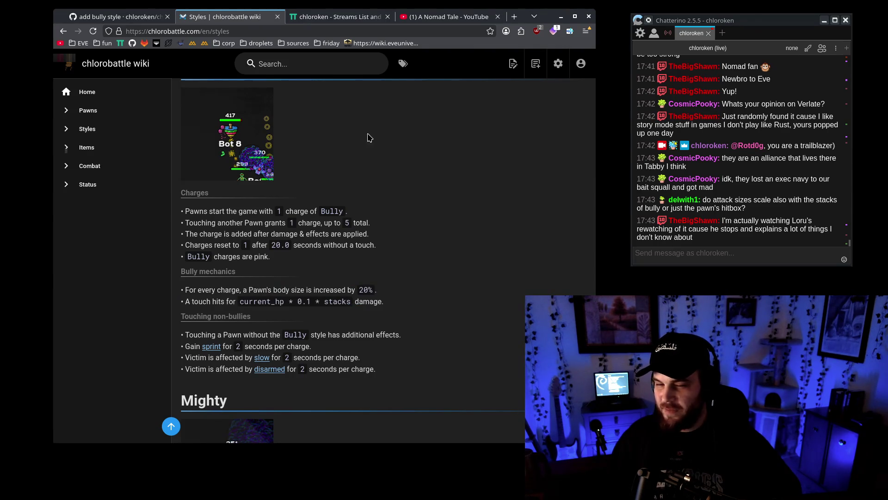
{"action": "left_click", "coordinate": [127, 164]}
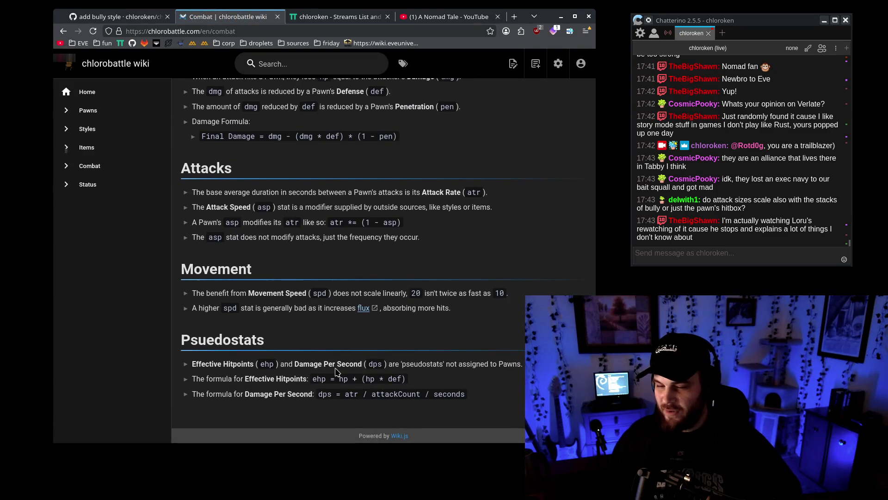
{"action": "mouse_move", "coordinate": [184, 262]}
{"action": "left_mouse_down"}
{"action": "mouse_move", "coordinate": [227, 296]}
{"action": "mouse_move", "coordinate": [491, 322]}
{"action": "left_mouse_up"}
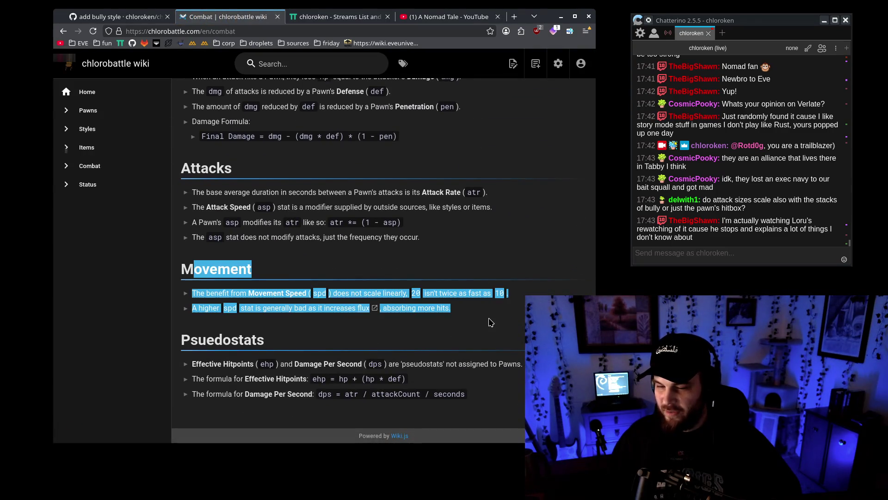
{"action": "left_click", "coordinate": [491, 322]}
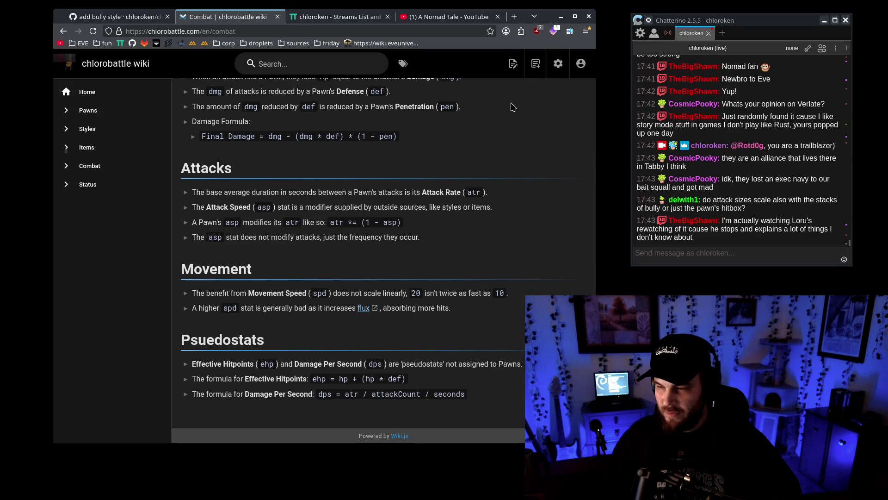
Open the Combat page in the editor and start a new line below Movement
{"action": "left_click", "coordinate": [513, 63]}
{"action": "left_click", "coordinate": [476, 108]}
{"action": "left_click", "coordinate": [183, 353]}
{"action": "key", "text": "Return"}
Add a '# Body Size' heading with a line starting 'A Pawn's size' ending ', not its attacks.'
{"action": "type", "text": "#"}
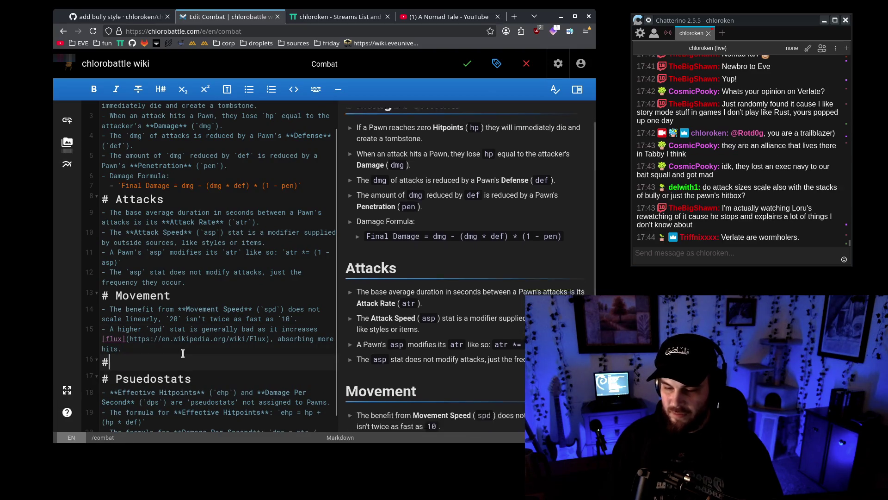
{"action": "type", "text": " Body Size"}
{"action": "key", "text": "Return"}
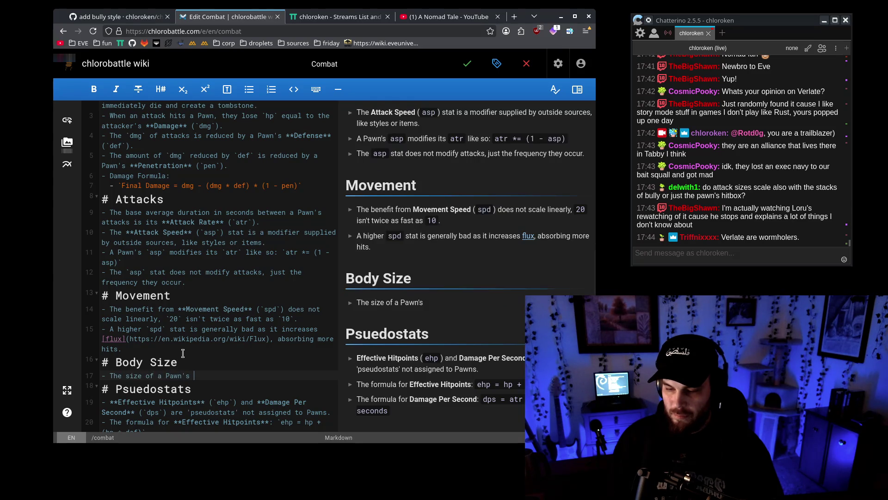
{"action": "type", "text": "body "}
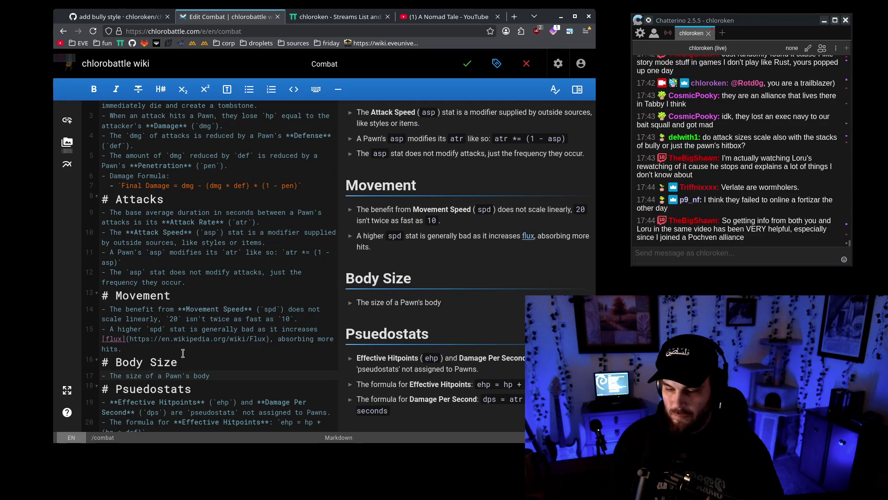
{"action": "type", "text": "only affects the Pawn itself"}
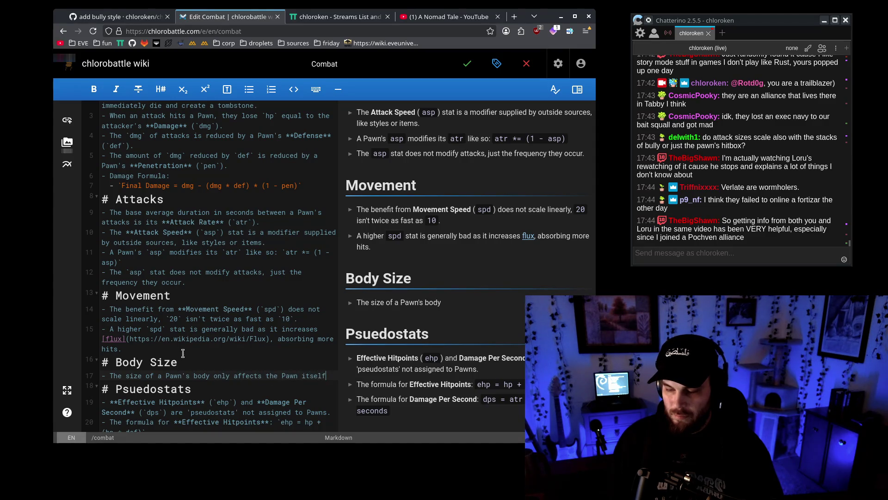
{"action": "left_click_drag", "start_coordinate": [106, 375], "coordinate": [207, 375]}
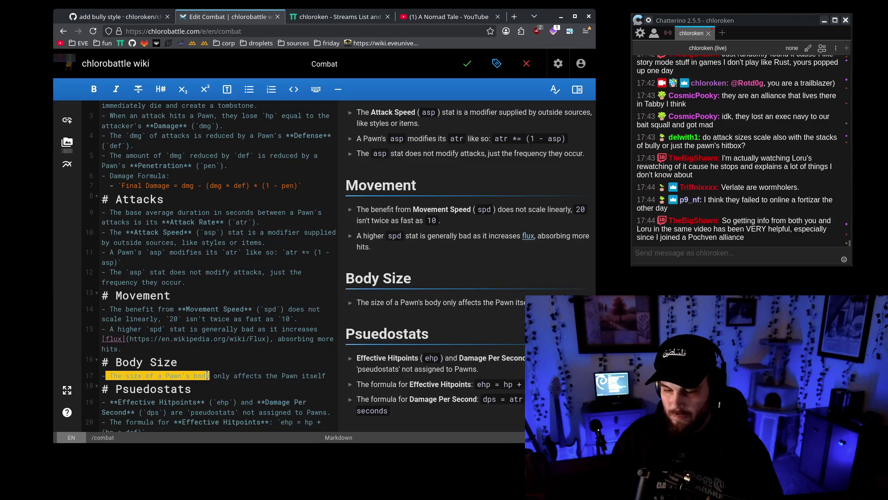
{"action": "type", "text": "A Pawn's size"}
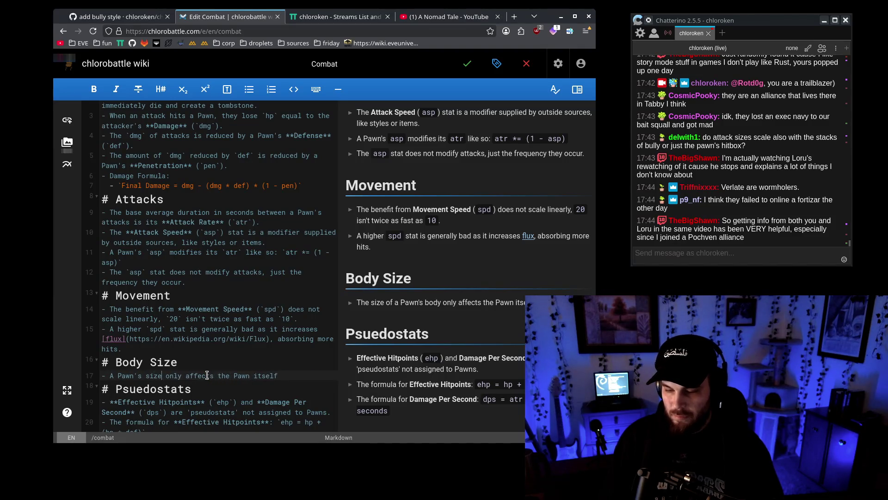
{"action": "left_click", "coordinate": [291, 373]}
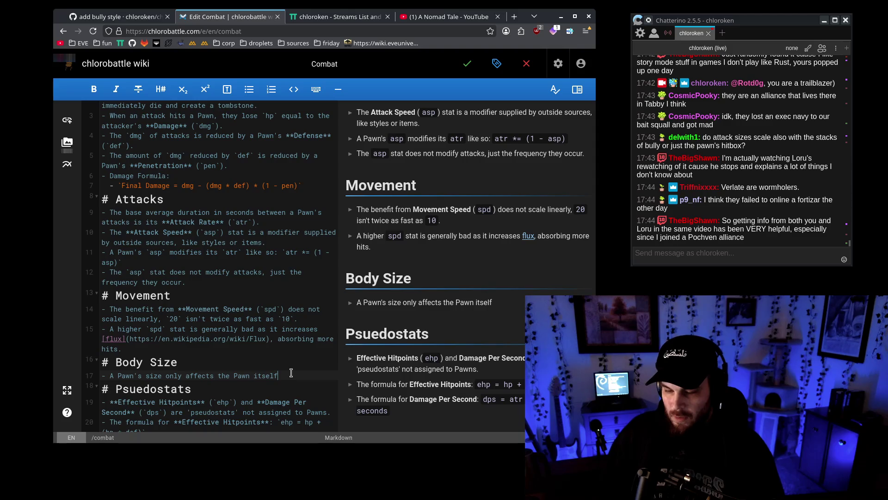
{"action": "type", "text": ", not its attack"}
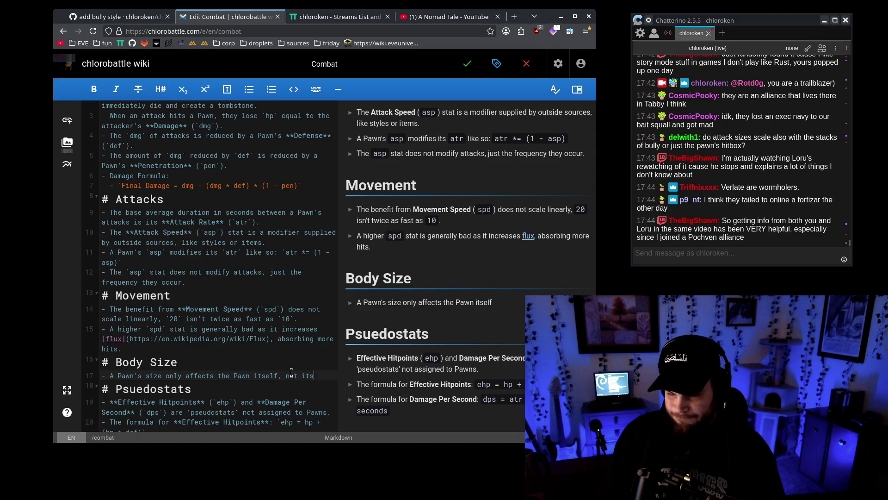
{"action": "type", "text": "s."}
Add a bullet that a higher body size increases flux, then save and close the editor
{"action": "key", "text": "Return"}
{"action": "type", "text": "A higher"}
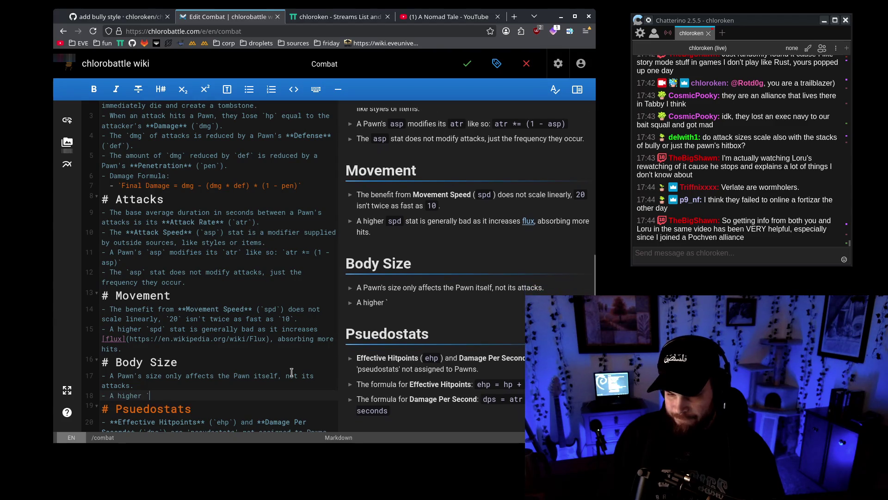
{"action": "key", "text": "BackSpace"}
{"action": "key", "text": "BackSpace"}
{"action": "key", "text": "BackSpace"}
{"action": "type", "text": "body size is generally bad"}
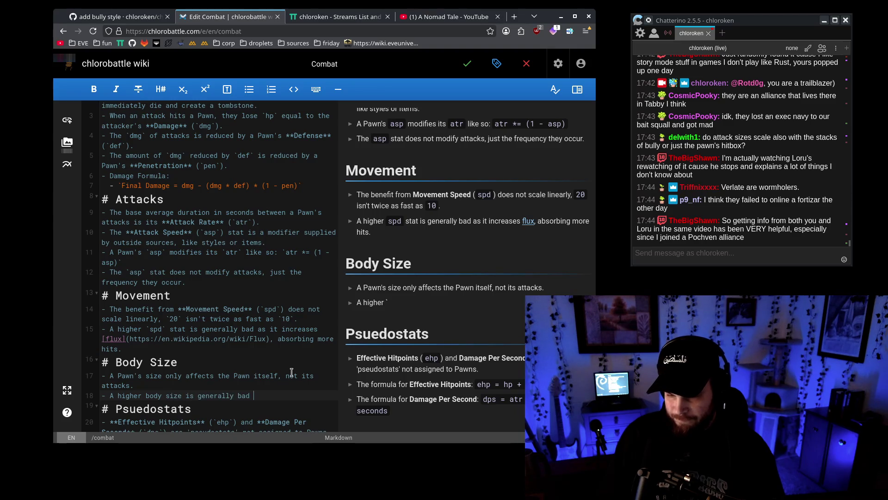
{"action": "type", "text": "eases flux."}
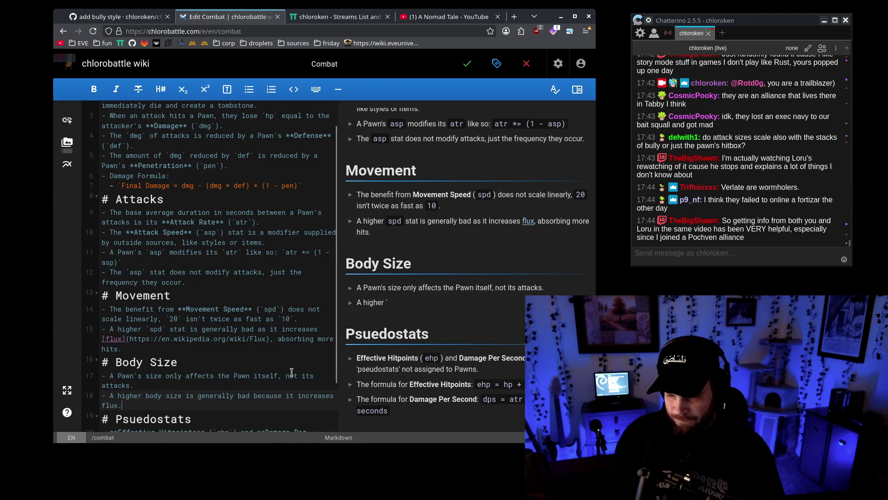
{"action": "left_click", "coordinate": [469, 65]}
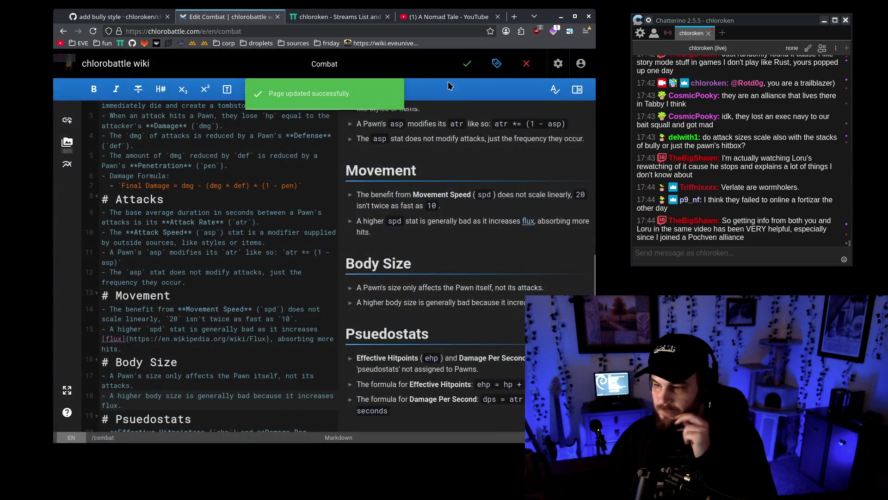
{"action": "left_click", "coordinate": [525, 64]}
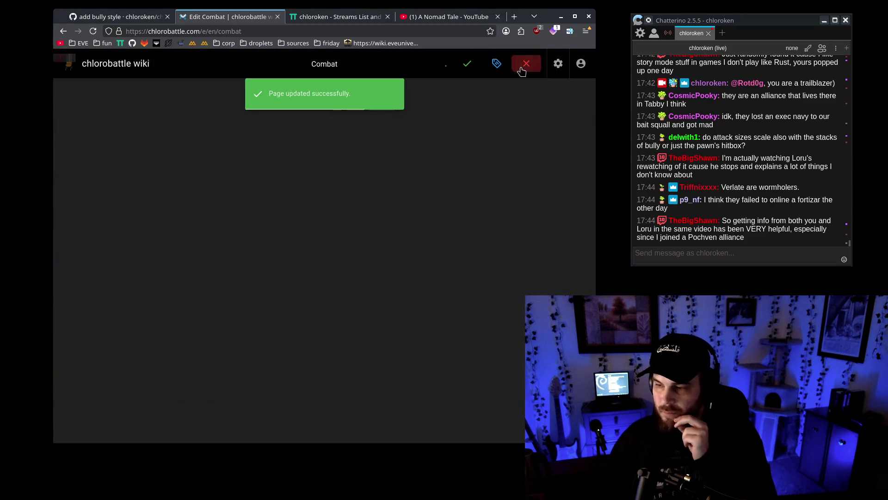
Review the saved Combat page text by selecting several passages
{"action": "scroll", "coordinate": [234, 293], "scroll_direction": "down", "scroll_amount": 1}
{"action": "left_click_drag", "start_coordinate": [178, 274], "coordinate": [350, 301]}
{"action": "left_click", "coordinate": [256, 316]}
{"action": "left_click", "coordinate": [283, 316]}
{"action": "left_click_drag", "start_coordinate": [194, 298], "coordinate": [326, 300]}
{"action": "left_click", "coordinate": [426, 298]}
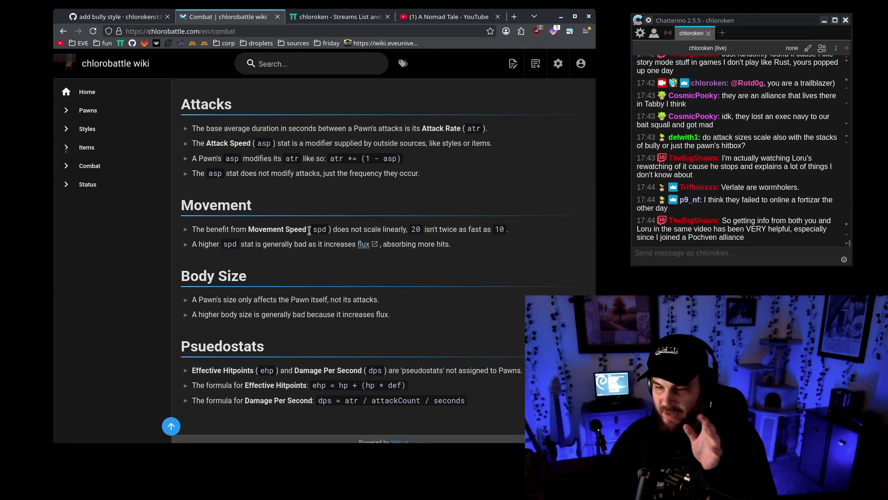
{"action": "scroll", "coordinate": [309, 230], "scroll_direction": "down", "scroll_amount": 1}
{"action": "left_click_drag", "start_coordinate": [200, 95], "coordinate": [299, 96]}
{"action": "left_click", "coordinate": [443, 258]}
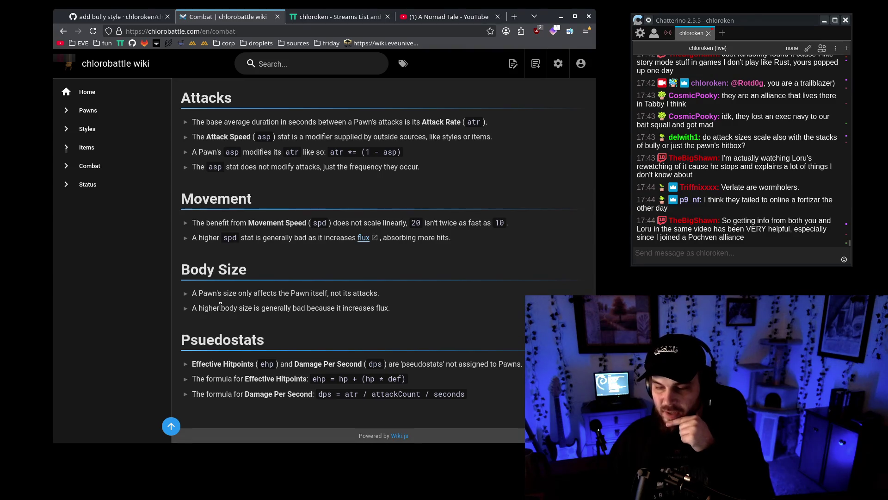
{"action": "triple_click", "coordinate": [293, 307]}
{"action": "left_click", "coordinate": [481, 313]}
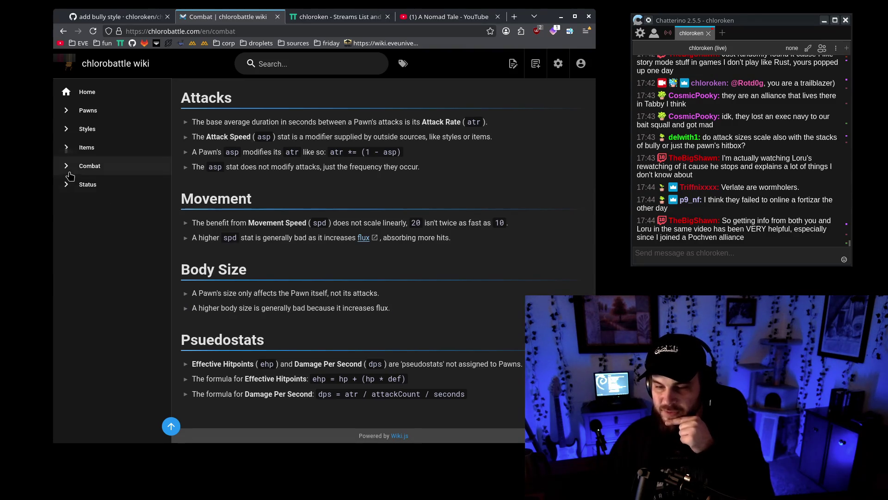
Open the Styles page, scroll to the Bully mechanics, and bring up its page actions
{"action": "left_click", "coordinate": [109, 129]}
{"action": "scroll", "coordinate": [319, 252], "scroll_direction": "down", "scroll_amount": 8}
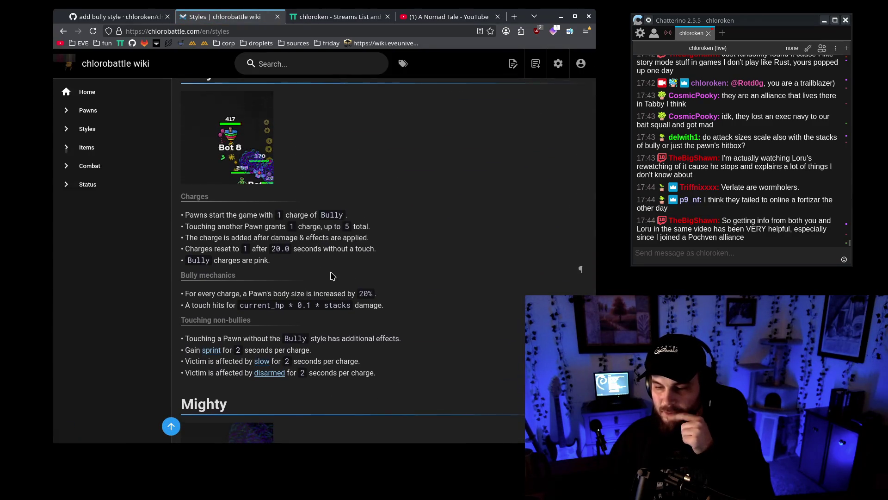
{"action": "left_click_drag", "start_coordinate": [238, 293], "coordinate": [366, 293]}
{"action": "left_click", "coordinate": [415, 292]}
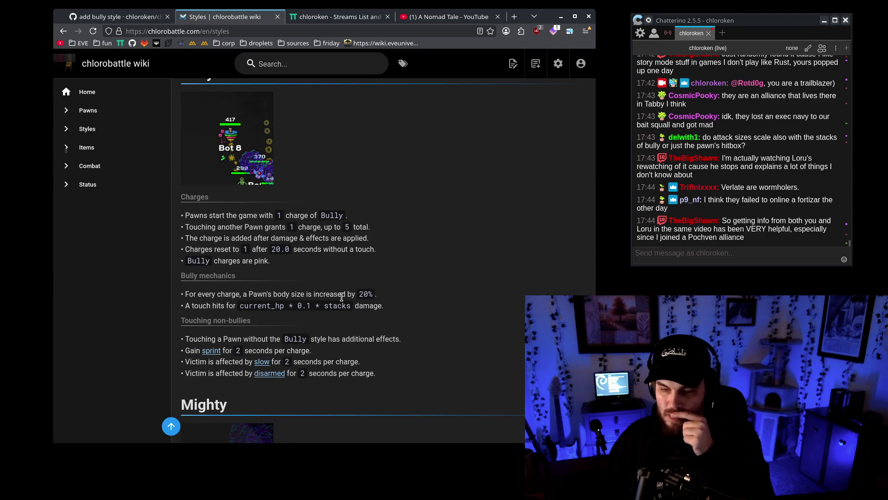
{"action": "left_click", "coordinate": [513, 63]}
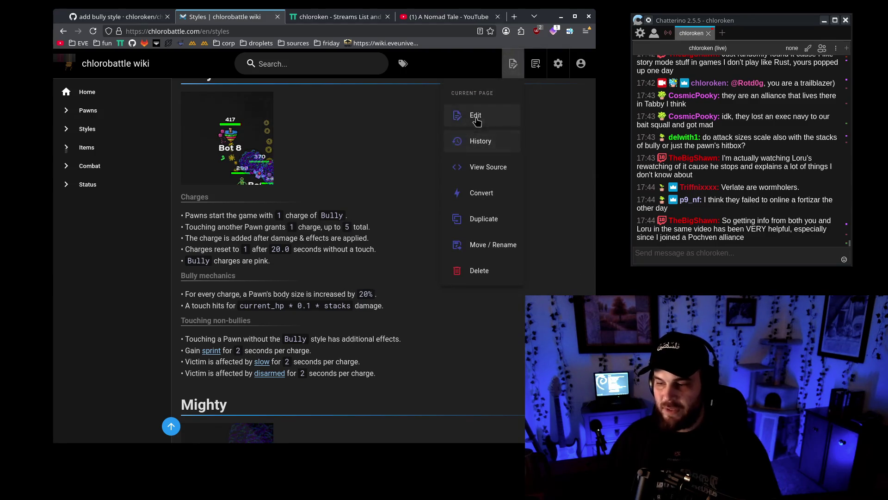
Edit Styles to add a Bully bullet that body size does not increase attack size
{"action": "left_click", "coordinate": [484, 112]}
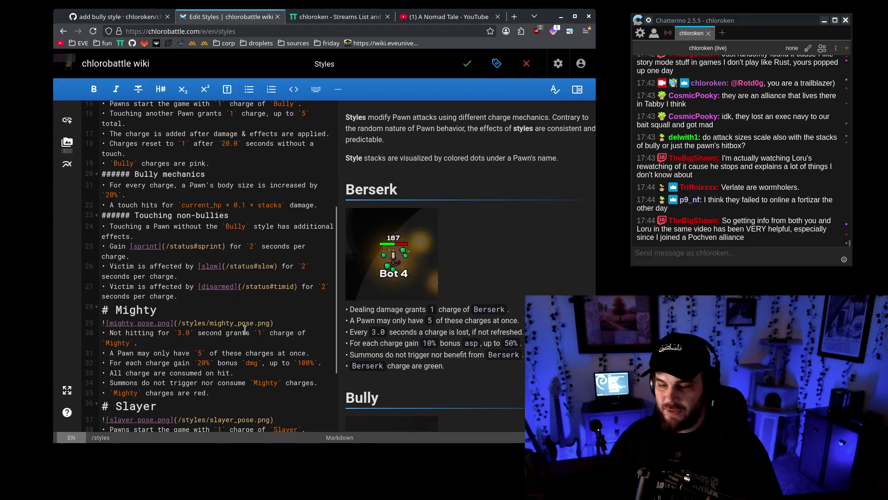
{"action": "scroll", "coordinate": [277, 305], "scroll_direction": "down", "scroll_amount": 2}
{"action": "scroll", "coordinate": [265, 313], "scroll_direction": "up", "scroll_amount": 4}
{"action": "scroll", "coordinate": [265, 313], "scroll_direction": "down", "scroll_amount": 1}
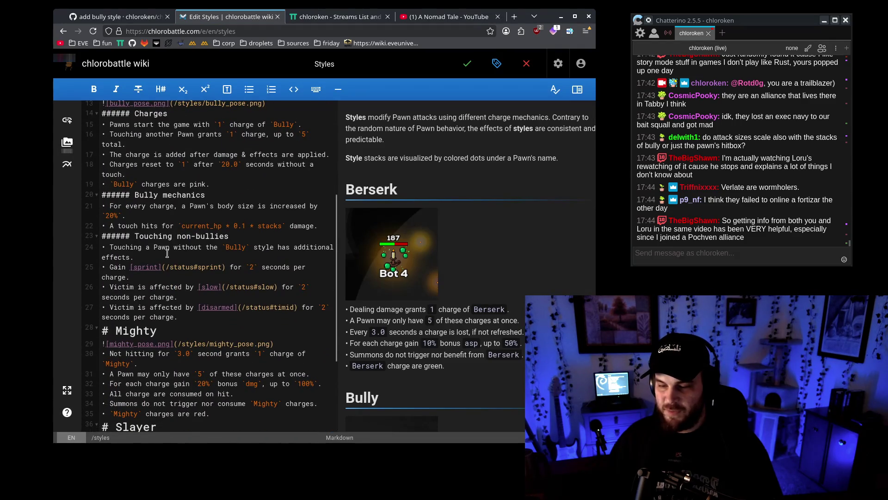
{"action": "left_click", "coordinate": [165, 211]}
{"action": "key", "text": "Return"}
{"action": "type", "text": "Body size does not increase"}
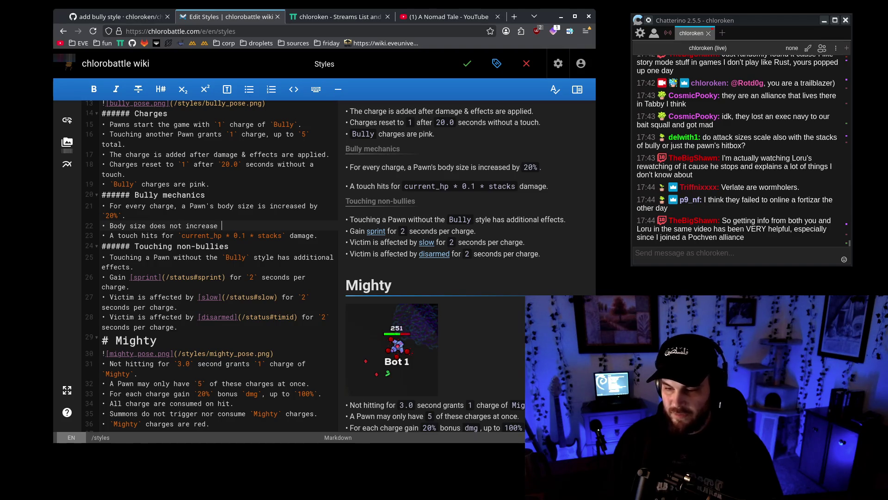
{"action": "type", "text": "ks."}
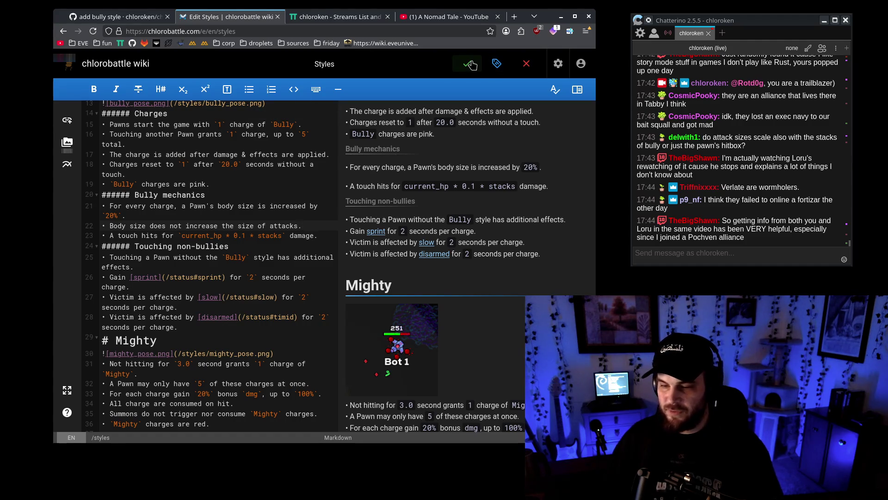
{"action": "left_click", "coordinate": [110, 227]}
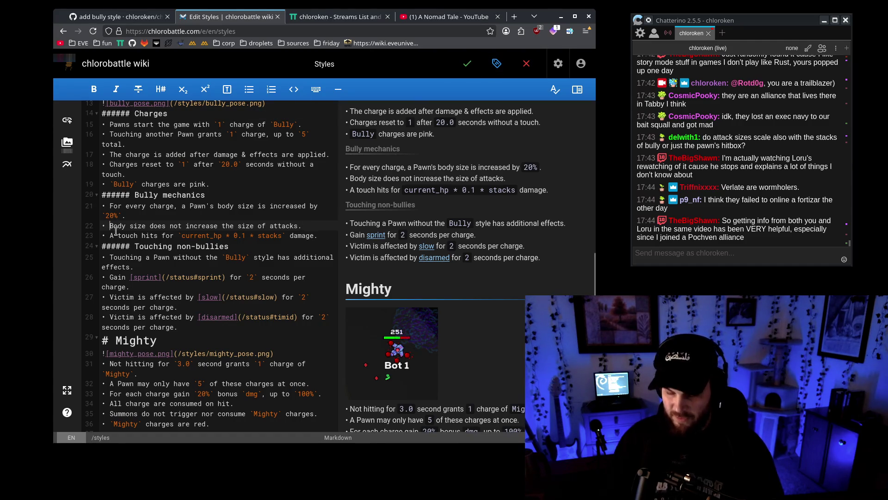
Link 'body size' to /combat, save, drop the #Body Size anchor, and follow the link
{"action": "left_click", "coordinate": [219, 206], "text": "shift"}
{"action": "key", "text": "ctrl+shift+End"}
{"action": "type", "text": "[body size"}
{"action": "type", "text": "](/combat#Bod"}
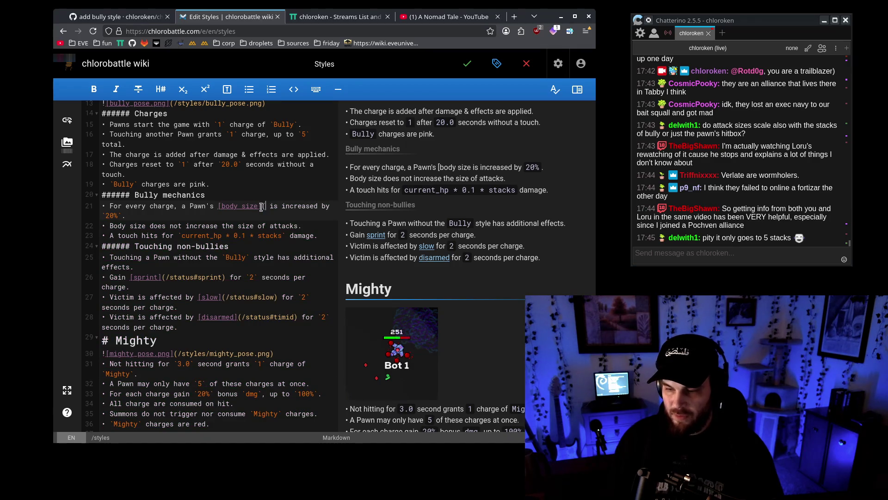
{"action": "type", "text": "y Size)"}
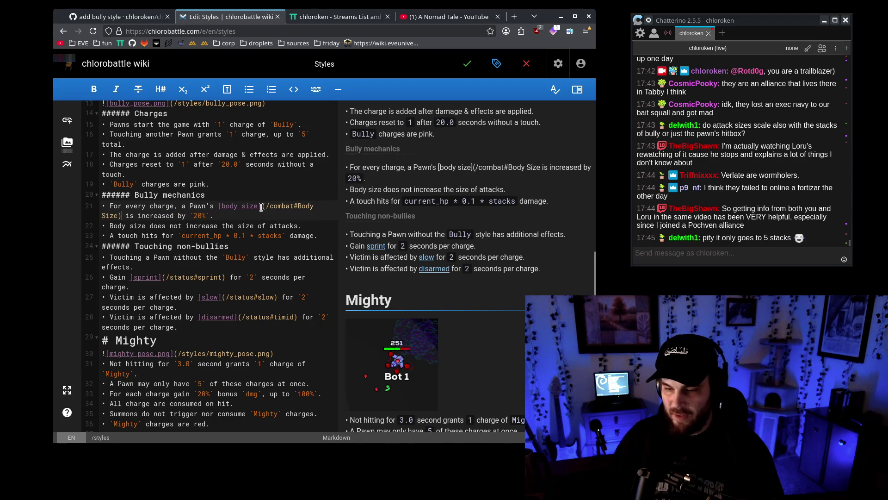
{"action": "key", "text": "ctrl+s"}
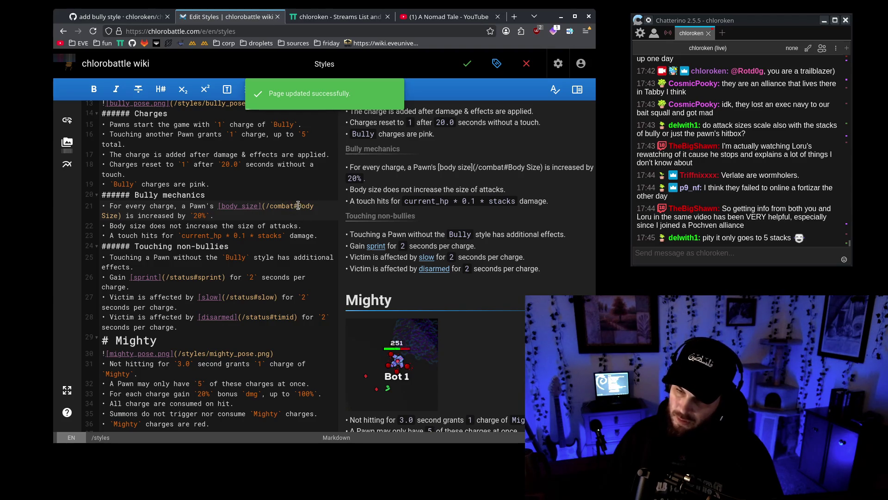
{"action": "left_click_drag", "start_coordinate": [297, 205], "coordinate": [118, 216]}
{"action": "key", "text": "BackSpace"}
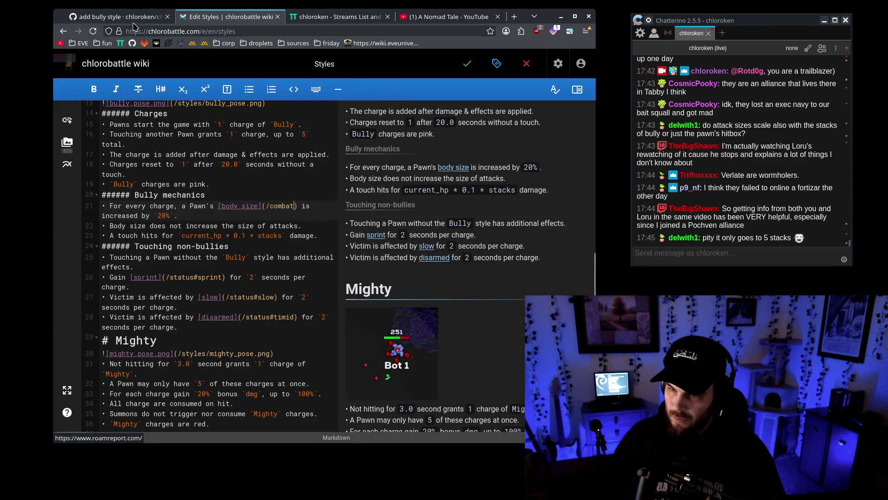
{"action": "left_click", "coordinate": [451, 167]}
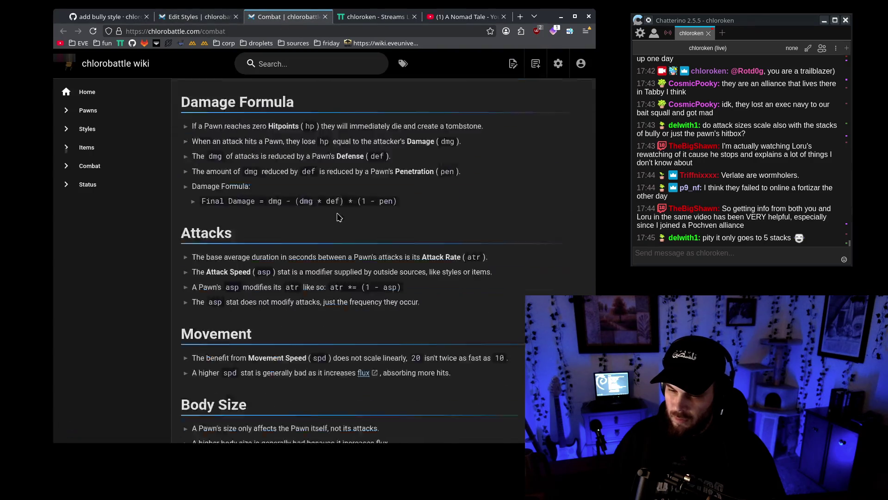
Point the body size link at the Combat page's #Body_Size anchor
{"action": "scroll", "coordinate": [261, 319], "scroll_direction": "down", "scroll_amount": 3}
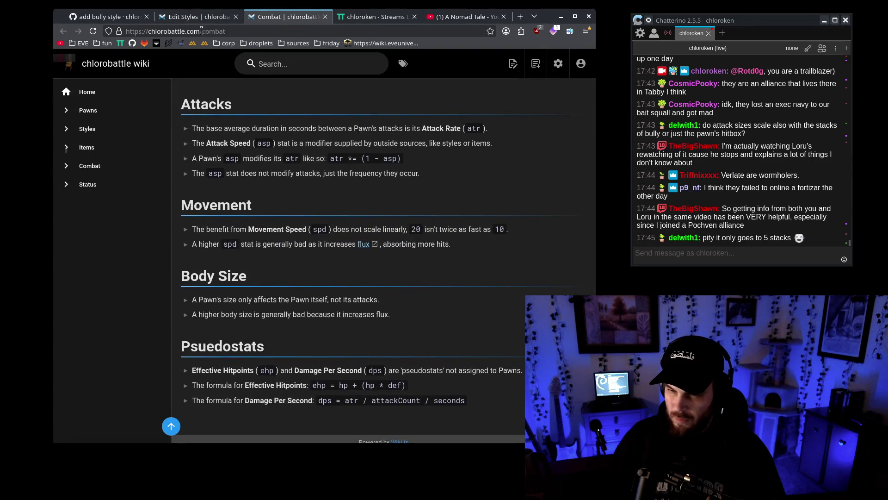
{"action": "left_click", "coordinate": [194, 16]}
{"action": "type", "text": "#Body Size) is increased by `20%`."}
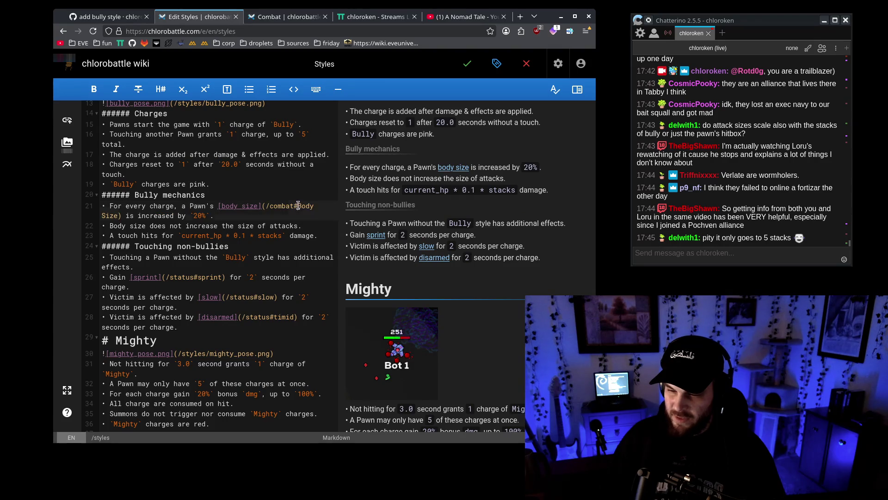
{"action": "left_click", "coordinate": [103, 215]}
{"action": "key", "text": "BackSpace"}
{"action": "type", "text": "_"}
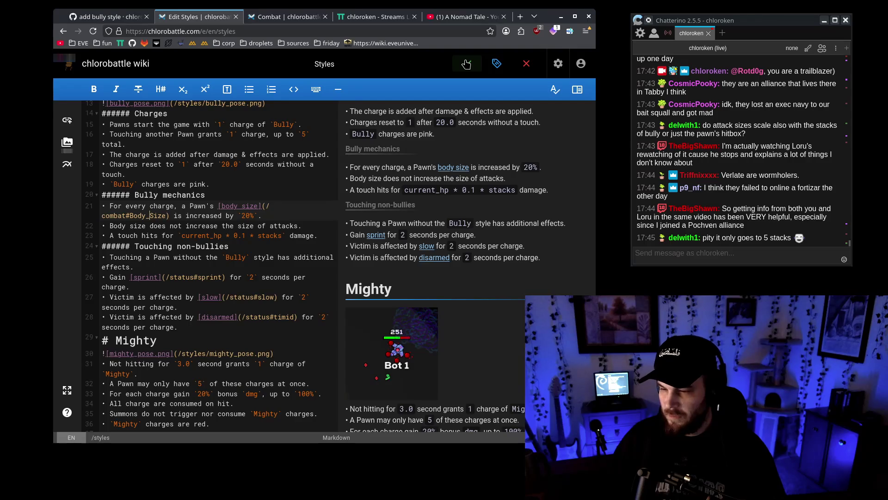
Prefix the body size note with plain 'Reminder:', leaving it unbolded
{"action": "left_click", "coordinate": [112, 225]}
{"action": "type", "text": "Reminder:"}
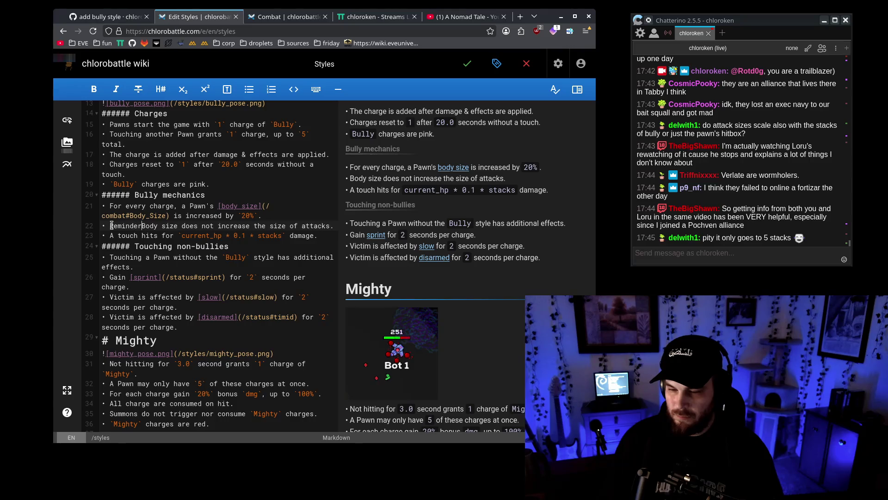
{"action": "double_click", "coordinate": [134, 225]}
{"action": "key", "text": "ctrl+b"}
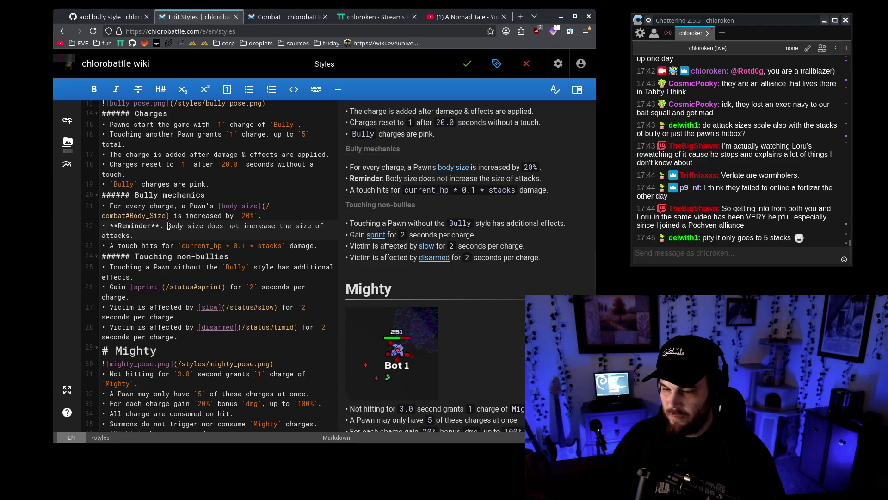
{"action": "key", "text": "ctrl+z"}
Bold 'does not' in the note and save the Styles page
{"action": "left_click_drag", "start_coordinate": [190, 227], "coordinate": [215, 226]}
{"action": "key", "text": "ctrl+b"}
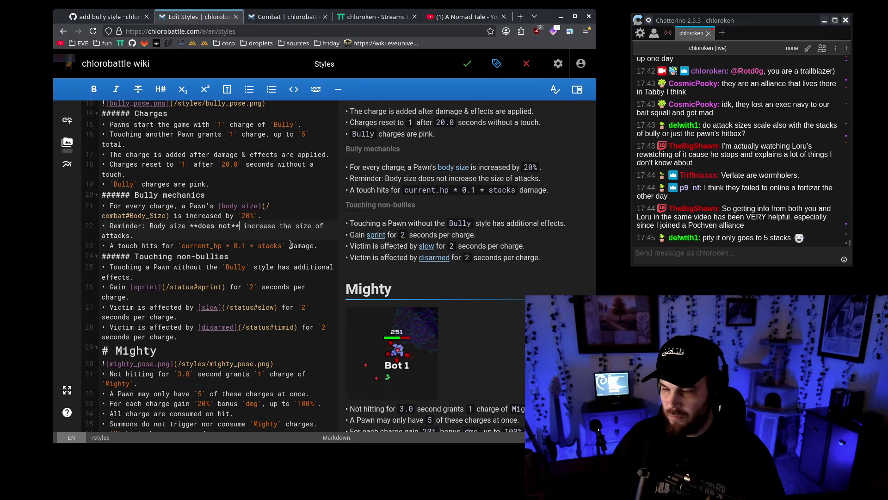
{"action": "left_click", "coordinate": [467, 67]}
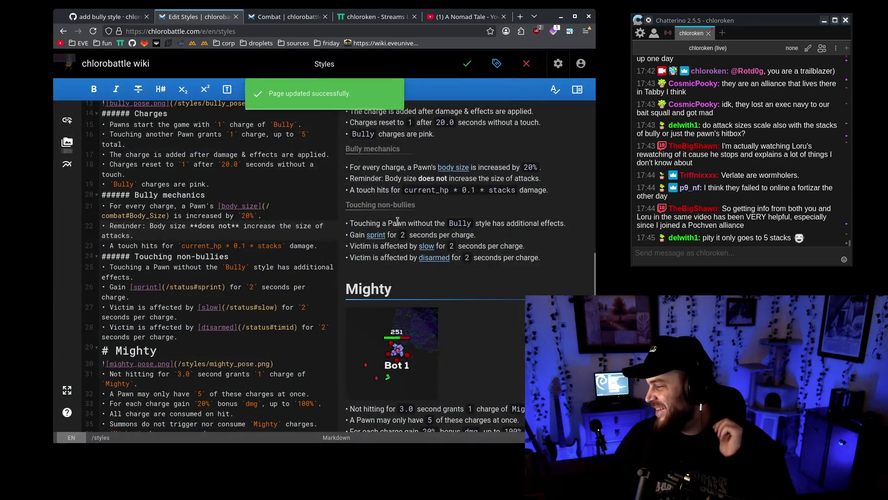
{"action": "mouse_move", "coordinate": [513, 16]}
{"action": "left_mouse_down"}
{"action": "mouse_move", "coordinate": [490, 20]}
{"action": "mouse_move", "coordinate": [523, 20]}
{"action": "left_mouse_up"}
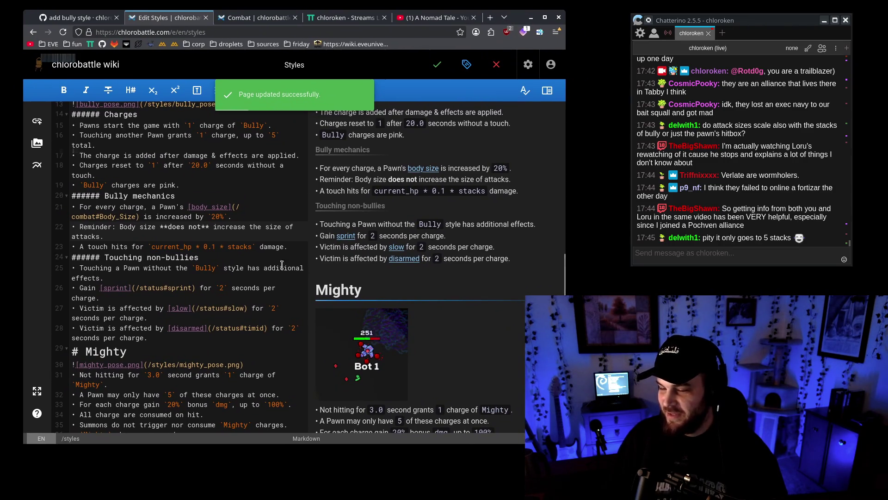
{"action": "scroll", "coordinate": [233, 350], "scroll_direction": "down", "scroll_amount": 5}
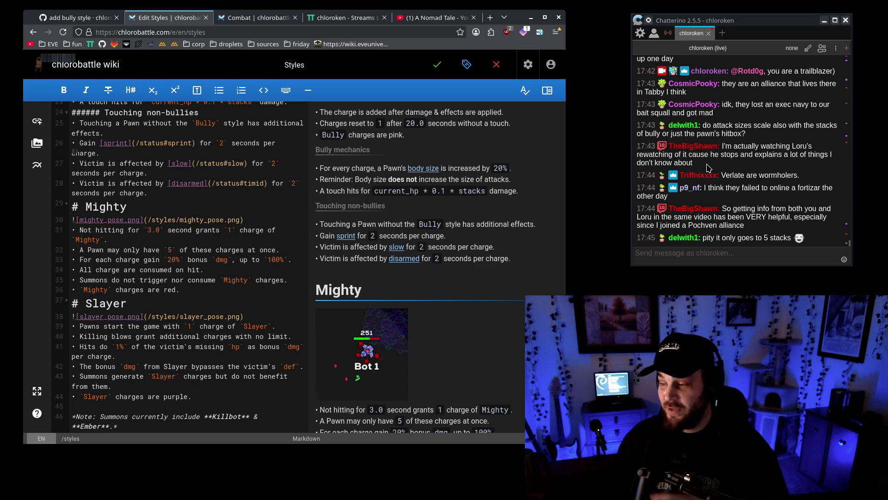
Open 'A Nomad Tale 15' from the A Nomad Tale playlist and pause it
{"action": "left_click", "coordinate": [444, 18]}
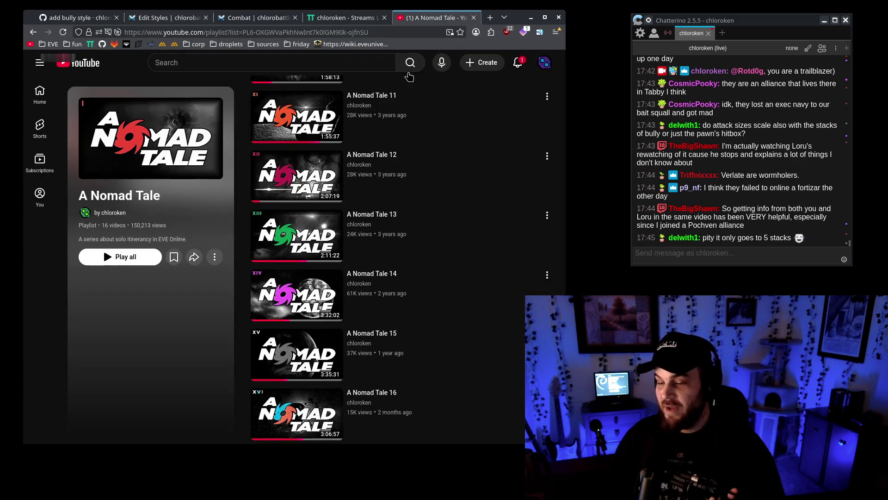
{"action": "scroll", "coordinate": [321, 395], "scroll_direction": "up", "scroll_amount": 5}
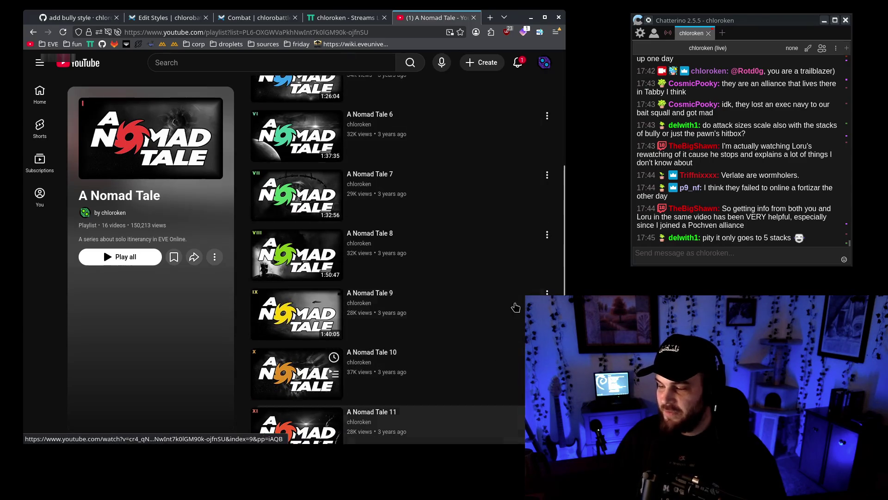
{"action": "scroll", "coordinate": [345, 395], "scroll_direction": "up", "scroll_amount": 5}
{"action": "scroll", "coordinate": [506, 298], "scroll_direction": "down", "scroll_amount": 6}
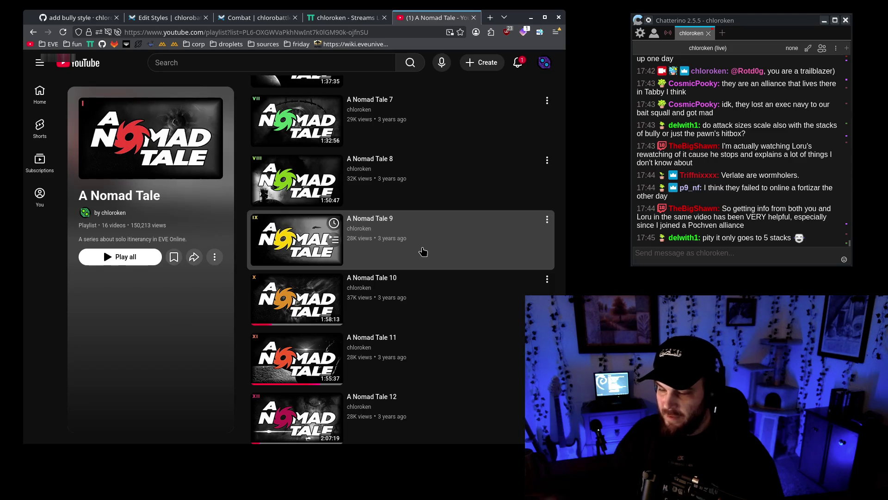
{"action": "scroll", "coordinate": [423, 251], "scroll_direction": "down", "scroll_amount": 5}
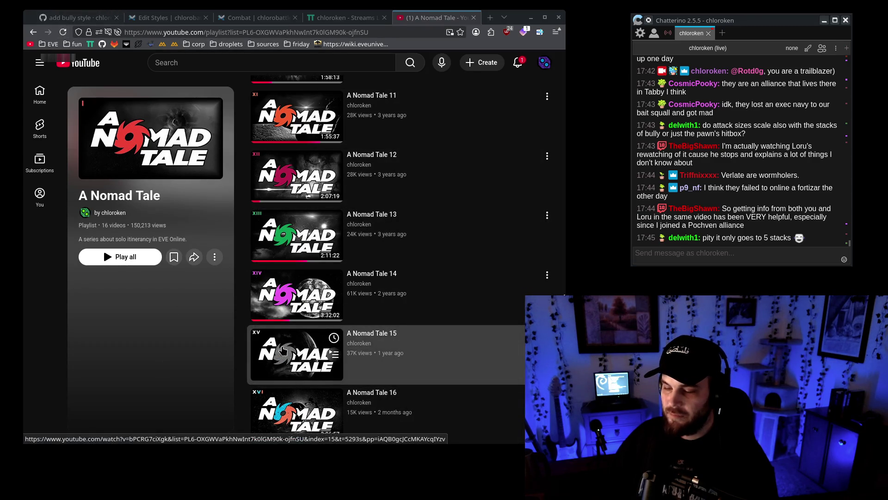
{"action": "left_click", "coordinate": [333, 354]}
{"action": "left_click", "coordinate": [45, 256]}
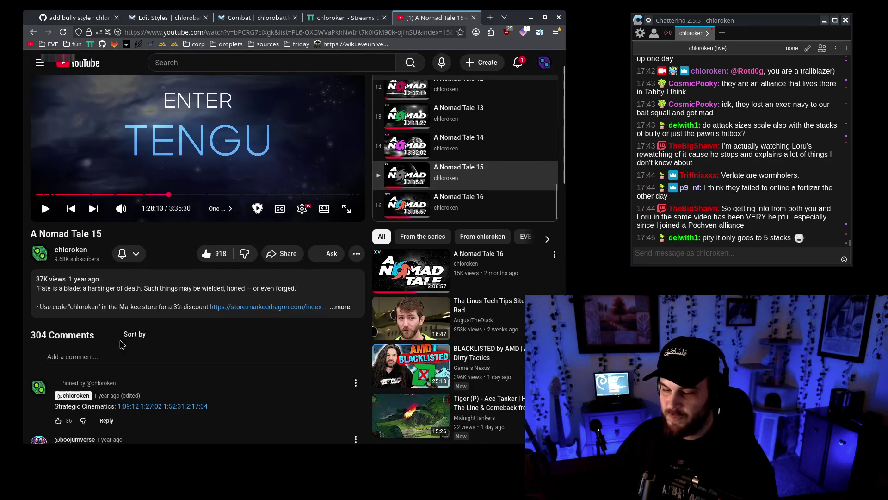
Play from the 1:09:12 cinematic in theatre mode with English auto-generated captions
{"action": "scroll", "coordinate": [127, 361], "scroll_direction": "down", "scroll_amount": 2}
{"action": "left_click", "coordinate": [128, 362]}
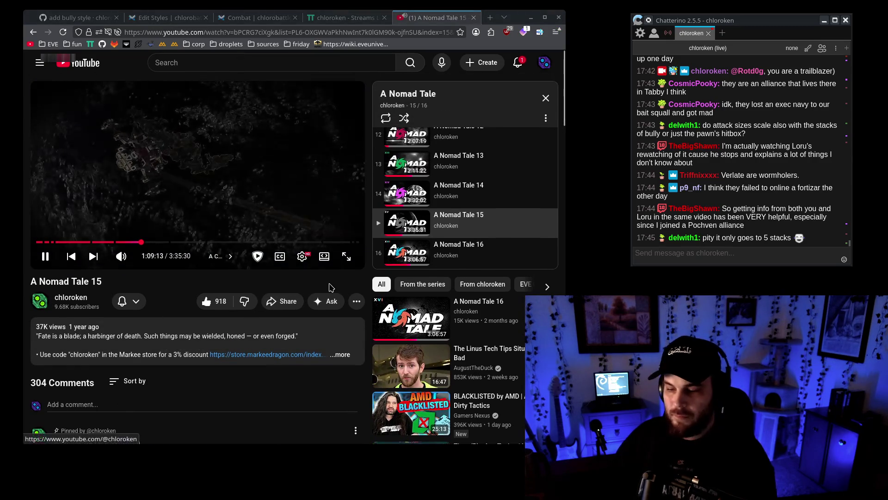
{"action": "left_click", "coordinate": [324, 257]}
{"action": "key", "text": "c"}
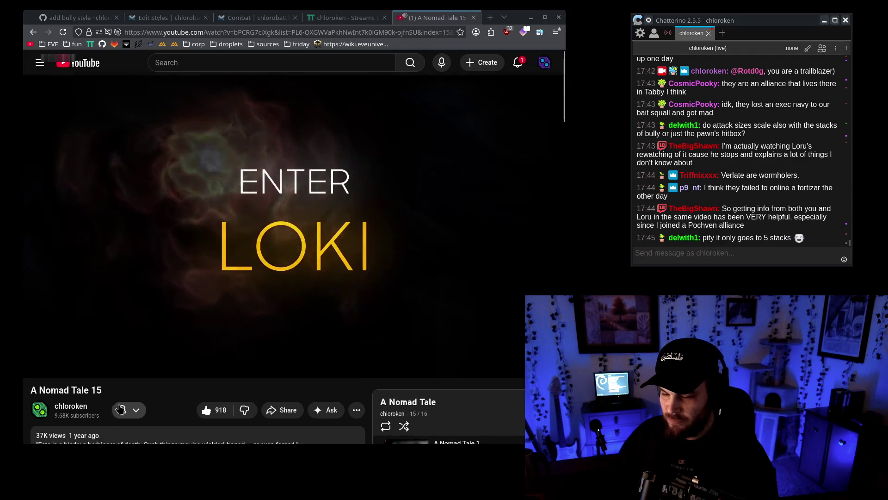
{"action": "scroll", "coordinate": [378, 305], "scroll_direction": "down", "scroll_amount": 6}
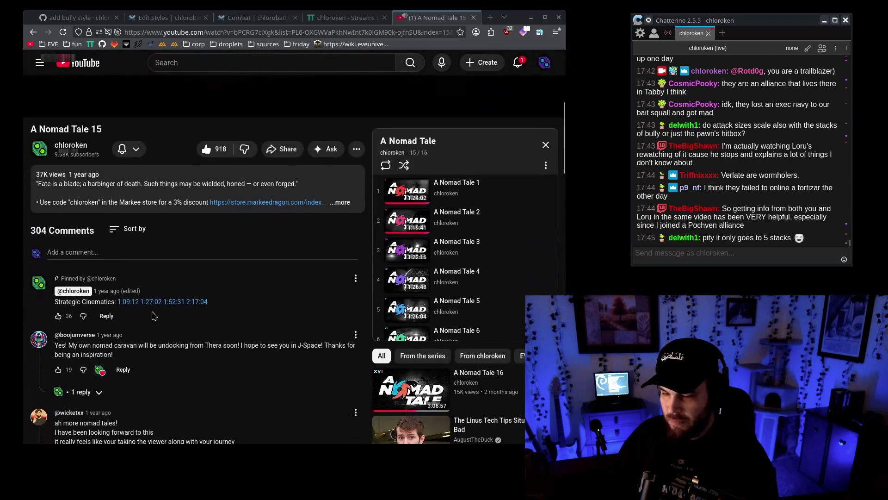
Jump to the 1:27:02 cinematic, rewind five seconds, resume, and watch it full screen
{"action": "scroll", "coordinate": [192, 402], "scroll_direction": "up", "scroll_amount": 3}
{"action": "left_click", "coordinate": [192, 402]}
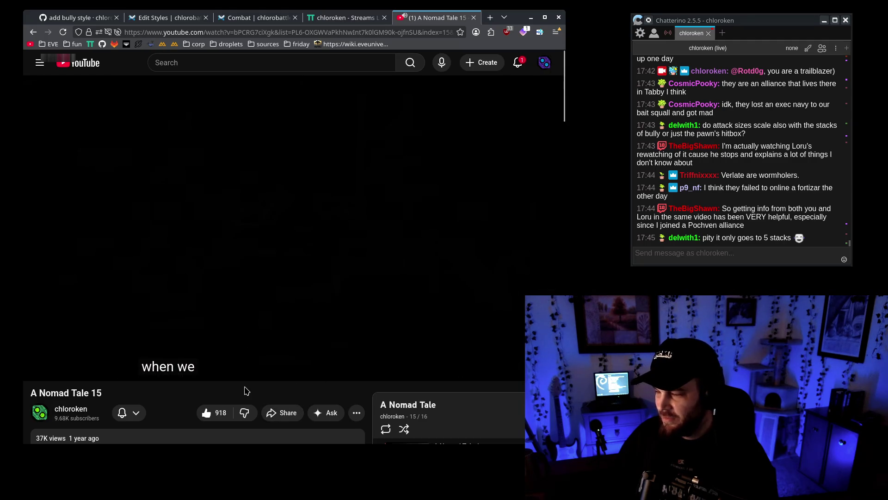
{"action": "key", "text": "Left"}
{"action": "key", "text": "space"}
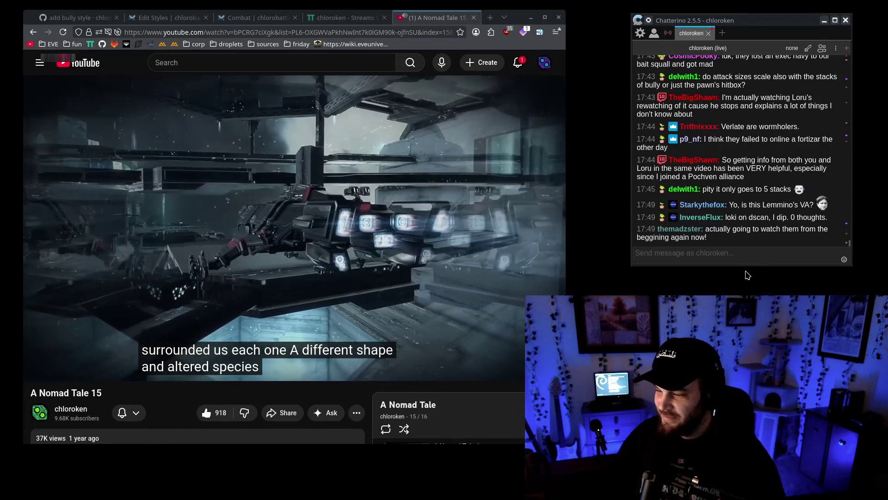
{"action": "mouse_move", "coordinate": [467, 200]}
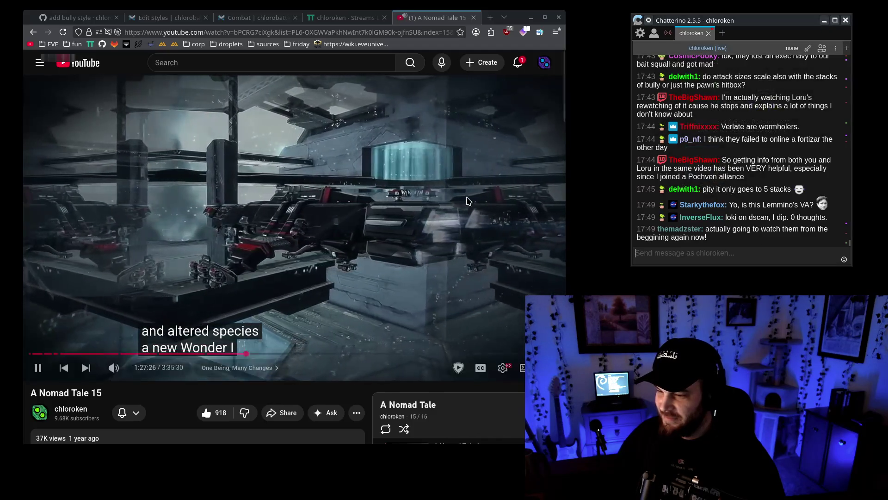
{"action": "left_click", "coordinate": [824, 21]}
{"action": "double_click", "coordinate": [474, 197]}
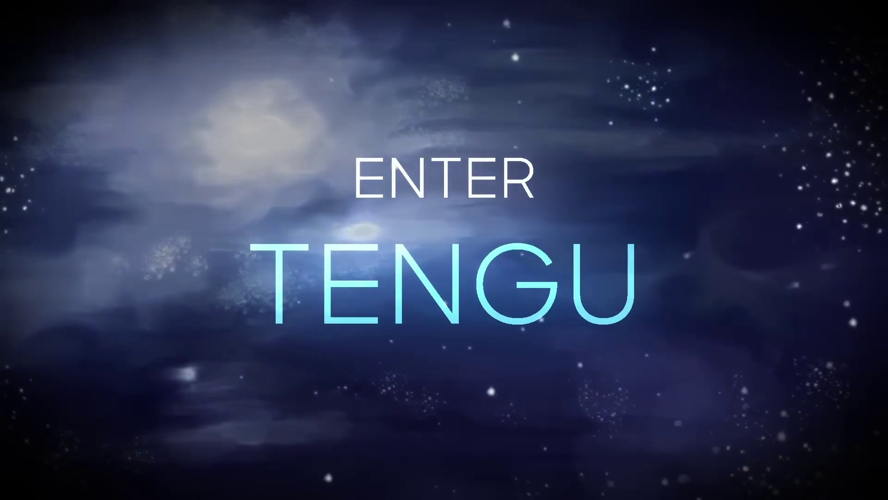
{"action": "mouse_move", "coordinate": [520, 331]}
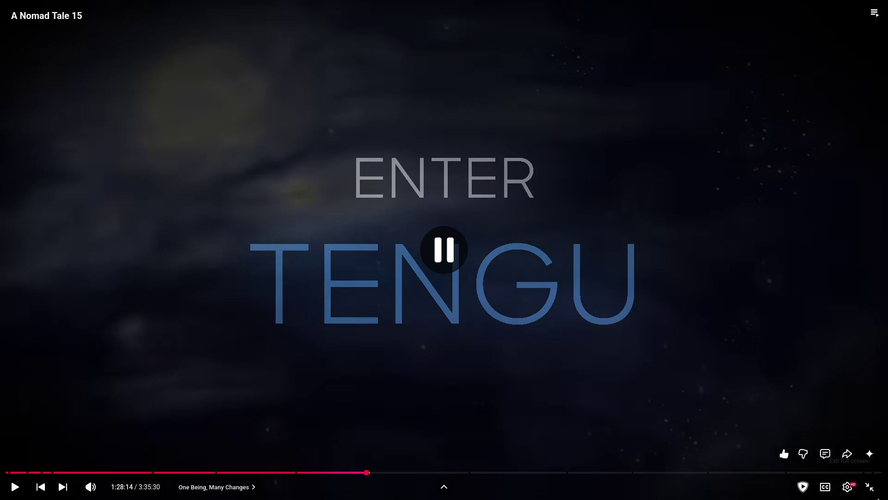
Jump to the 1:52:31 cinematic full screen, briefly bringing up the chat window
{"action": "left_click", "coordinate": [869, 486]}
{"action": "scroll", "coordinate": [317, 337], "scroll_direction": "down", "scroll_amount": 5}
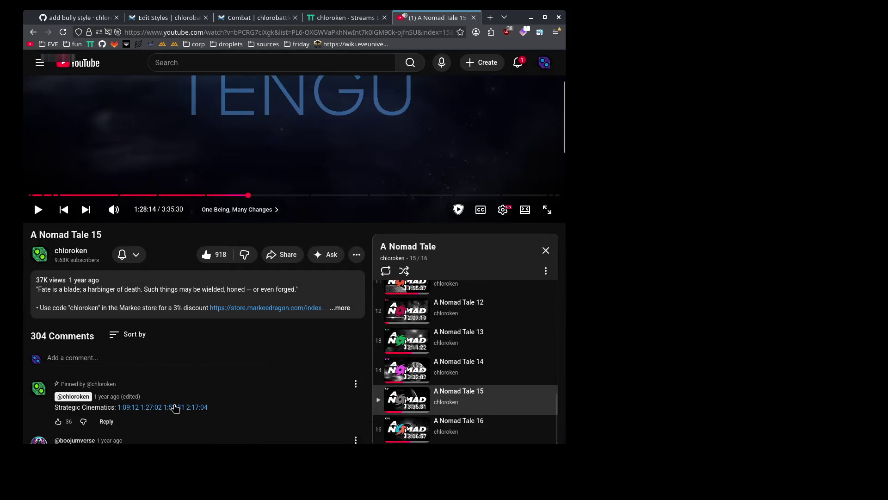
{"action": "left_click", "coordinate": [175, 408]}
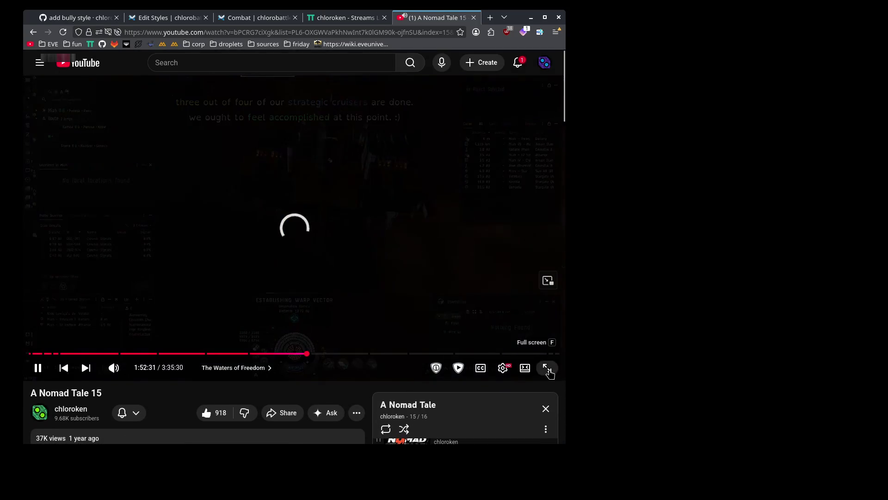
{"action": "left_click", "coordinate": [547, 368]}
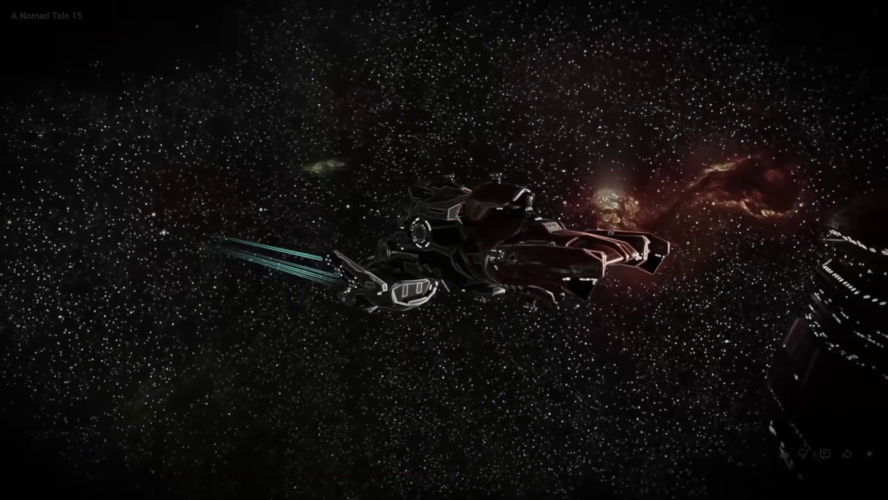
{"action": "key", "text": "alt+Tab"}
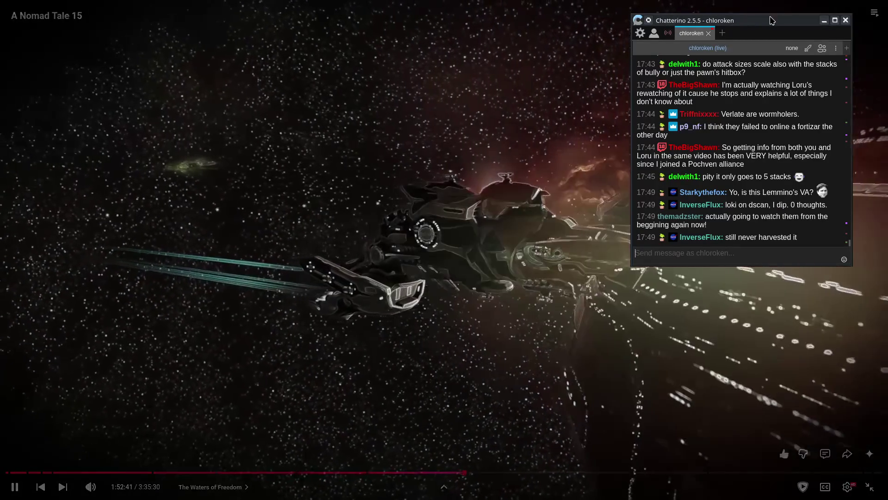
{"action": "key", "text": "alt+Tab"}
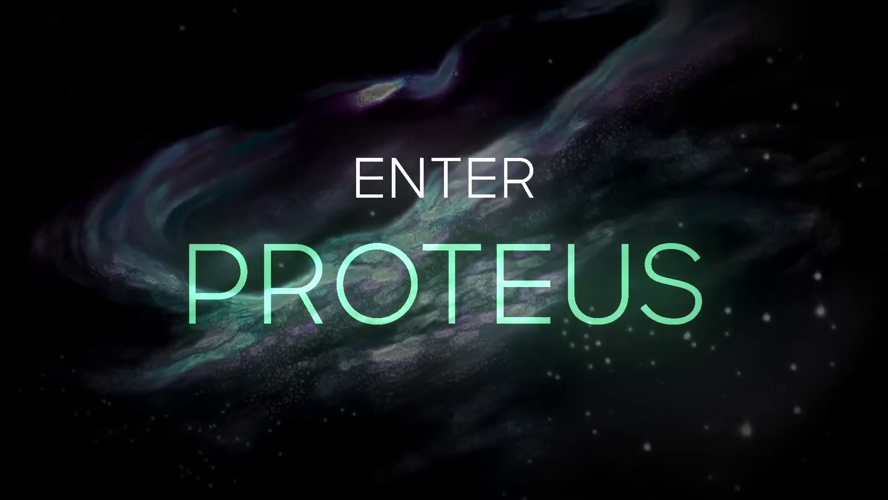
Jump to the 2:17:04 cinematic and watch it full screen
{"action": "mouse_move", "coordinate": [634, 276]}
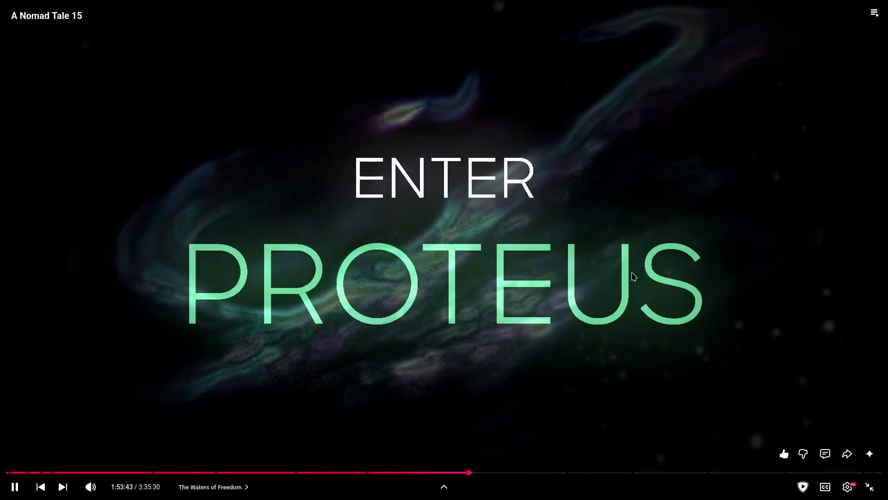
{"action": "left_click", "coordinate": [870, 486]}
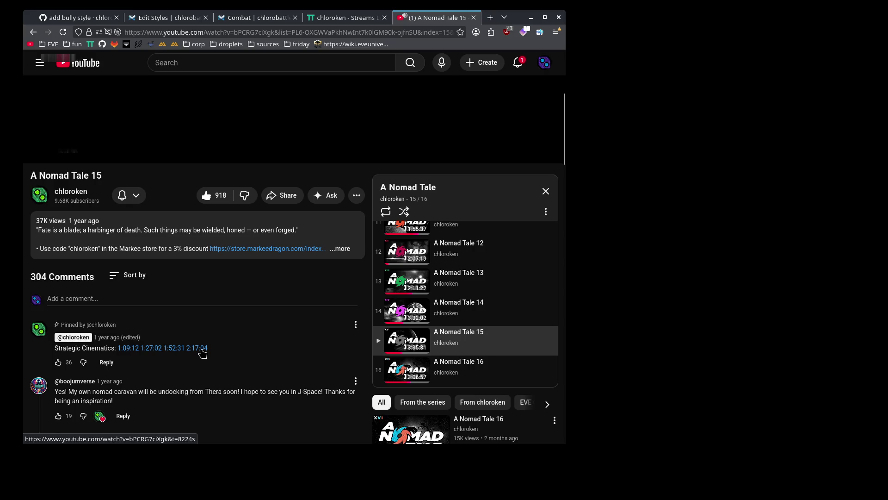
{"action": "double_click", "coordinate": [479, 155]}
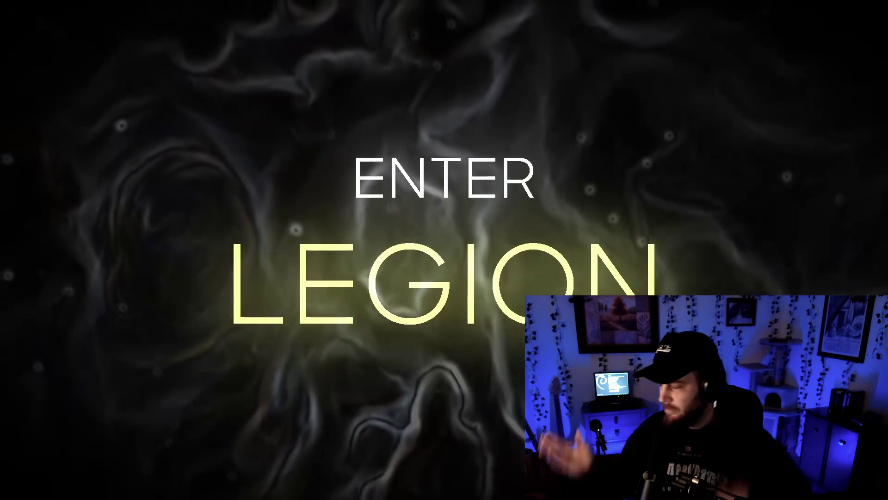
Pause the video, exit full screen, and close the A Nomad Tale 15 tab
{"action": "mouse_move", "coordinate": [350, 87]}
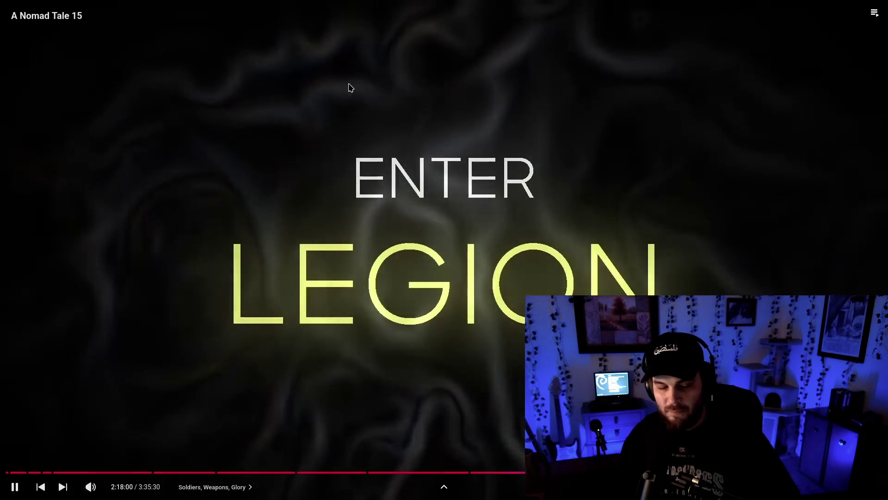
{"action": "left_click", "coordinate": [406, 391]}
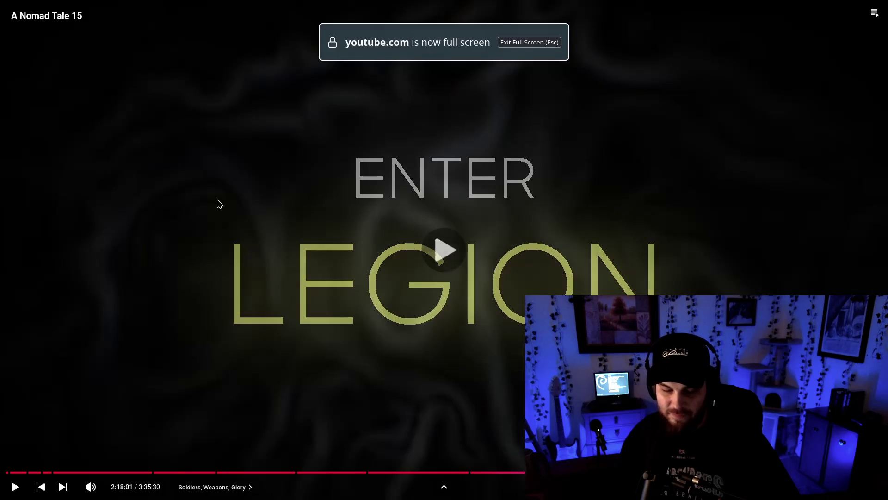
{"action": "key", "text": "Escape"}
{"action": "key", "text": "ctrl+w"}
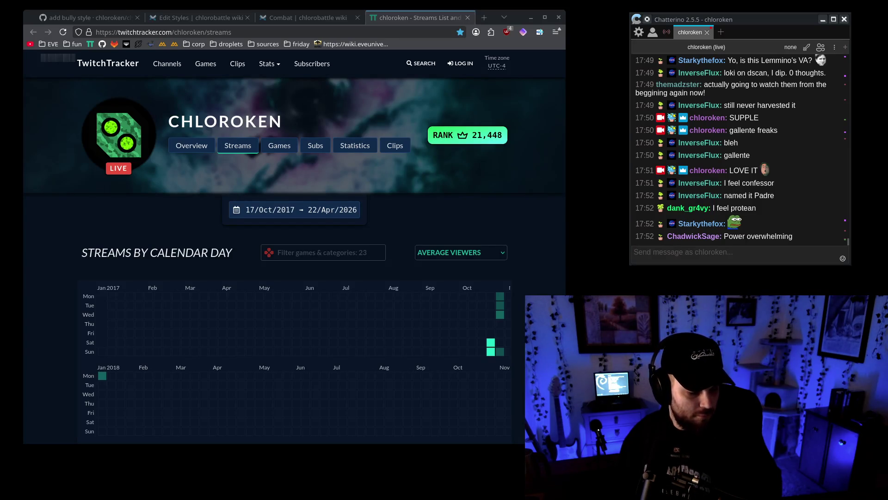
Maximize the browser and inspect the 2023–2026 stream calendar cells on TwitchTracker
{"action": "scroll", "coordinate": [523, 293], "scroll_direction": "down", "scroll_amount": 15}
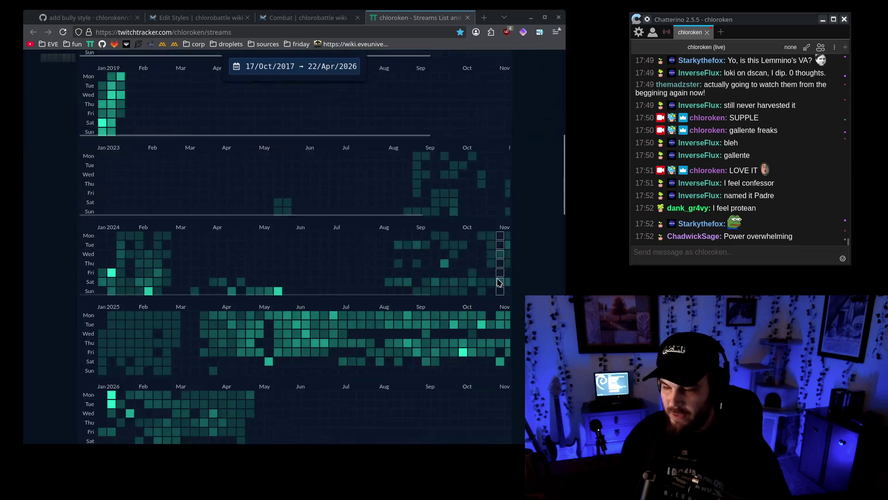
{"action": "scroll", "coordinate": [523, 292], "scroll_direction": "up", "scroll_amount": 3}
{"action": "left_click", "coordinate": [531, 18]}
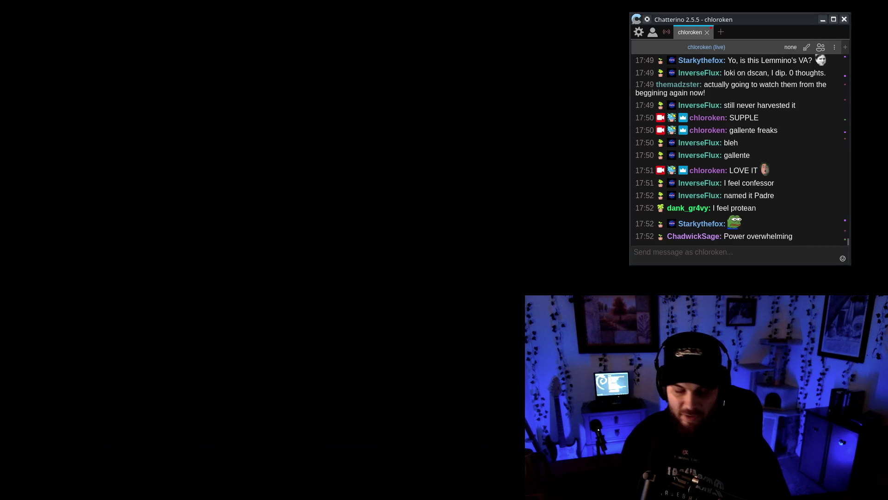
{"action": "key", "text": "alt+Tab"}
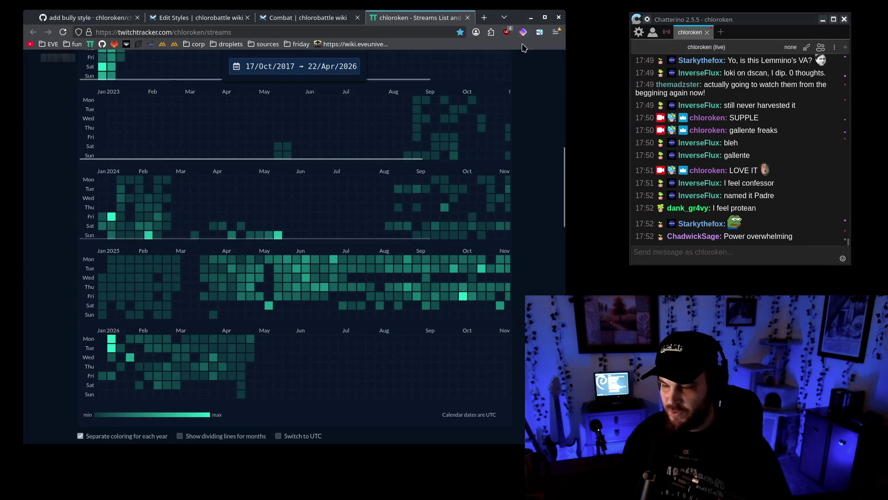
{"action": "left_click", "coordinate": [544, 17]}
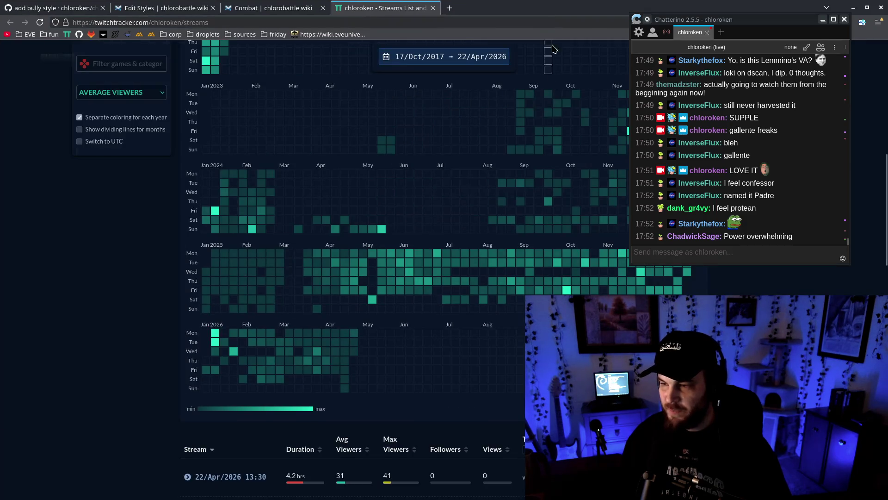
{"action": "mouse_move", "coordinate": [348, 366]}
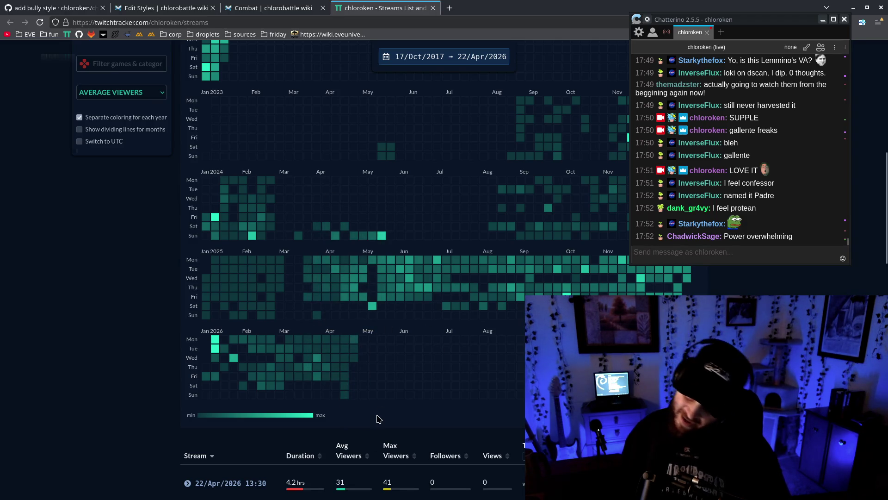
{"action": "mouse_move", "coordinate": [345, 396]}
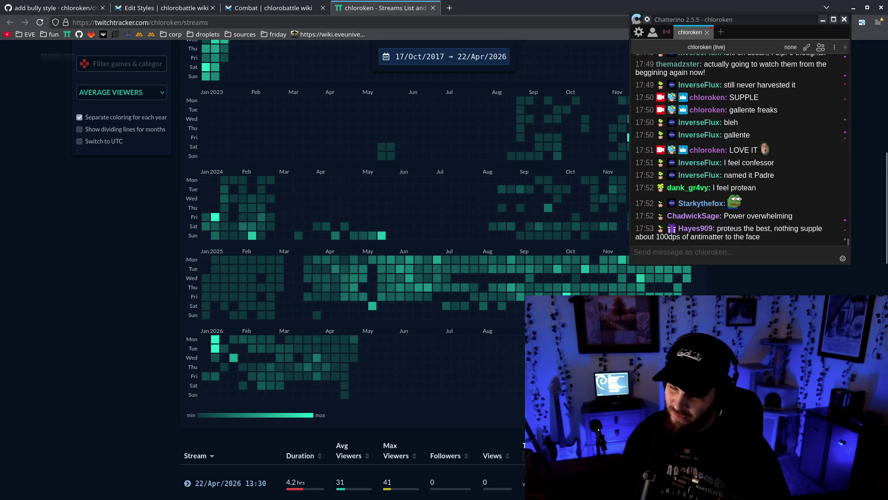
Send 'twitchtracker is lying', 'do not believe it' and 'i'm not a 98% loser i'm 95% loser tyvm'
{"action": "left_click", "coordinate": [757, 254]}
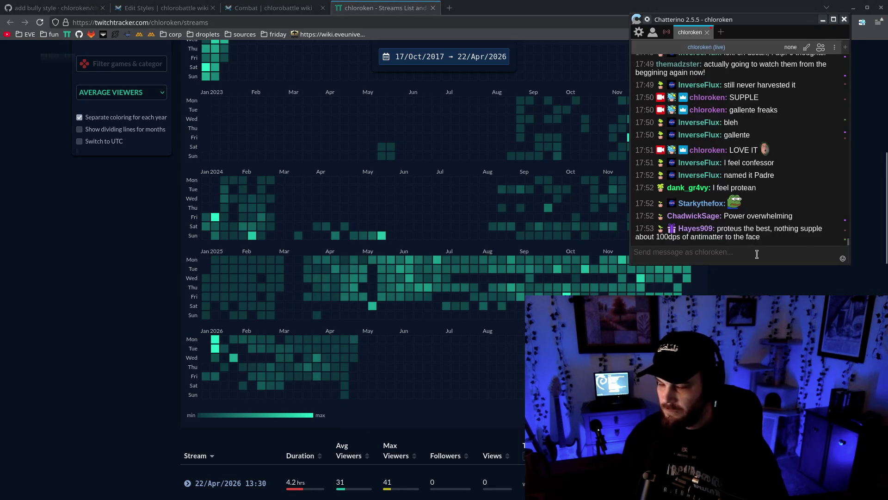
{"action": "type", "text": "twitchtracker is lying"}
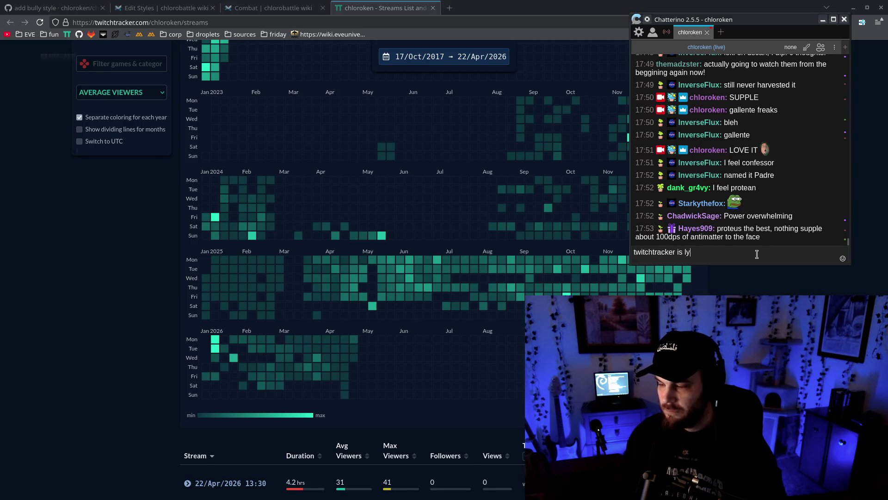
{"action": "key", "text": "Return"}
{"action": "type", "text": "do not believe it"}
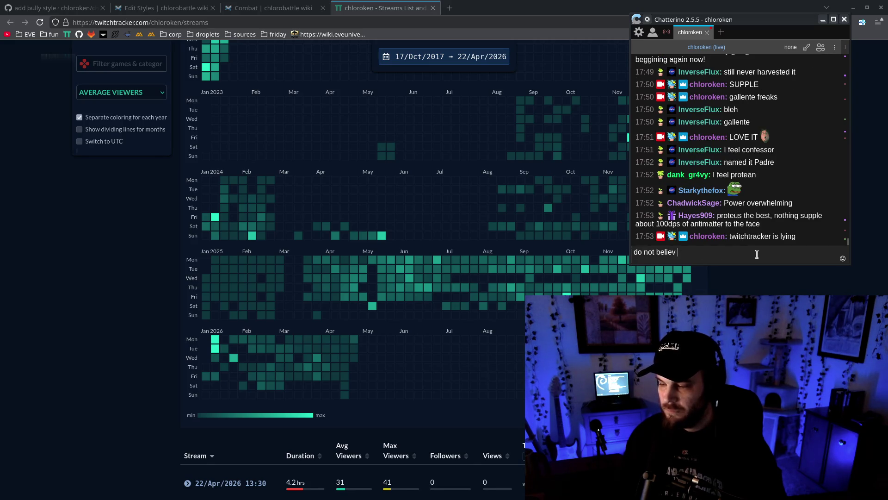
{"action": "key", "text": "Return"}
{"action": "type", "text": "i'm not a 97"}
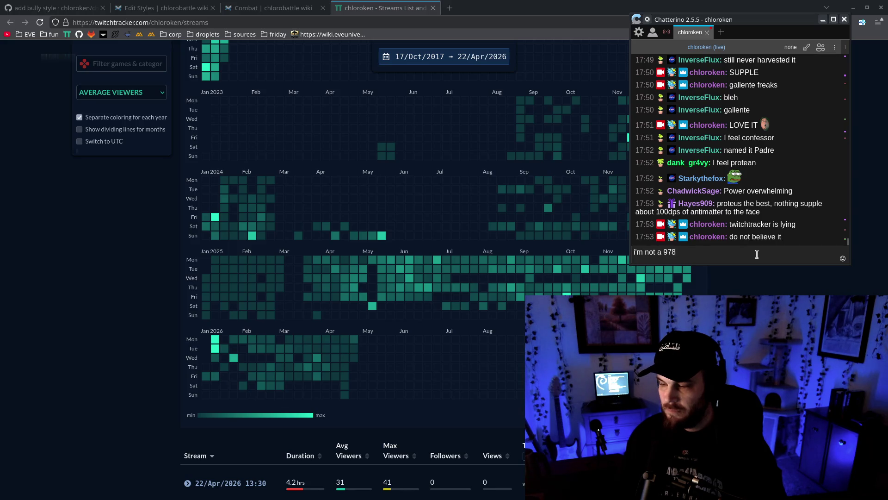
{"action": "key", "text": "BackSpace"}
{"action": "type", "text": "8% loser i'm 95"}
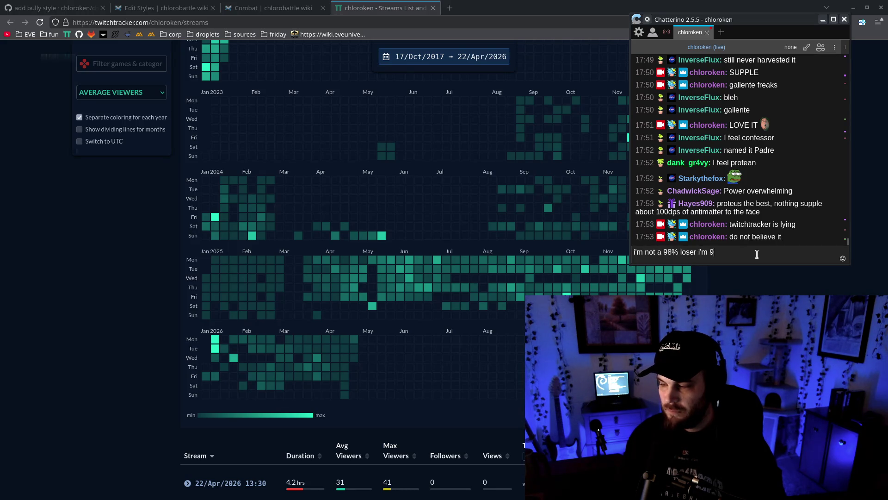
{"action": "type", "text": "% loser tyvm"}
{"action": "key", "text": "Return"}
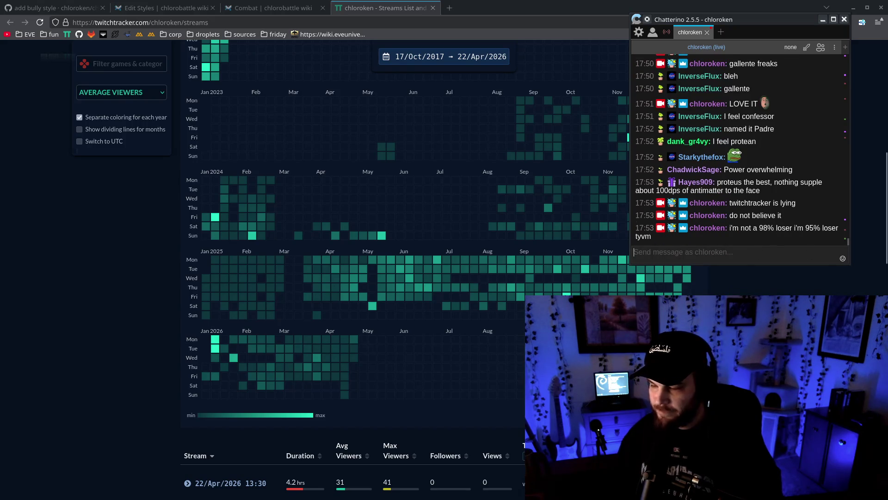
{"action": "left_click_drag", "start_coordinate": [773, 21], "coordinate": [787, 31]}
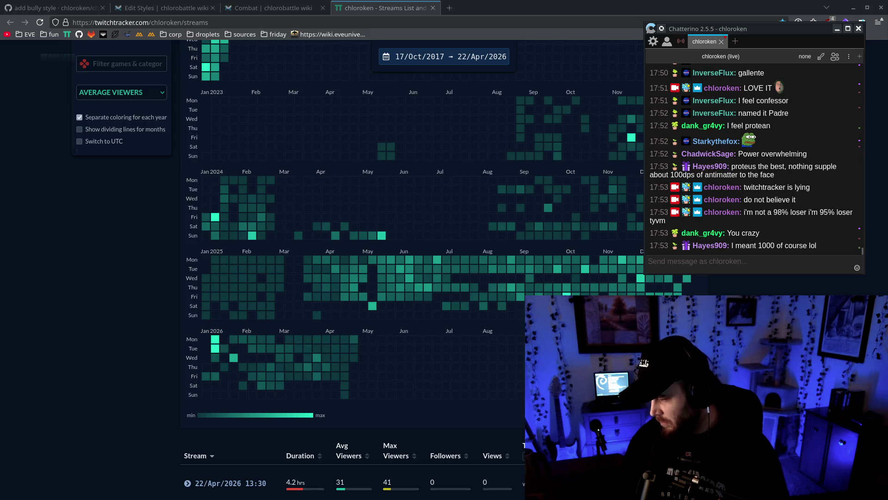
Send 'guess who has channel points' followed by the goat emote
{"action": "left_click", "coordinate": [780, 258]}
{"action": "type", "text": "guess who has channel poin"}
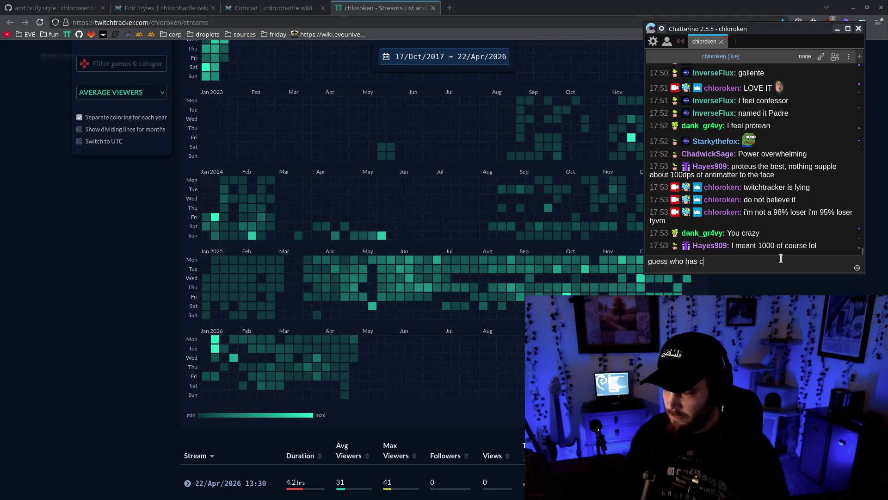
{"action": "type", "text": "ts"}
{"action": "key", "text": "Return"}
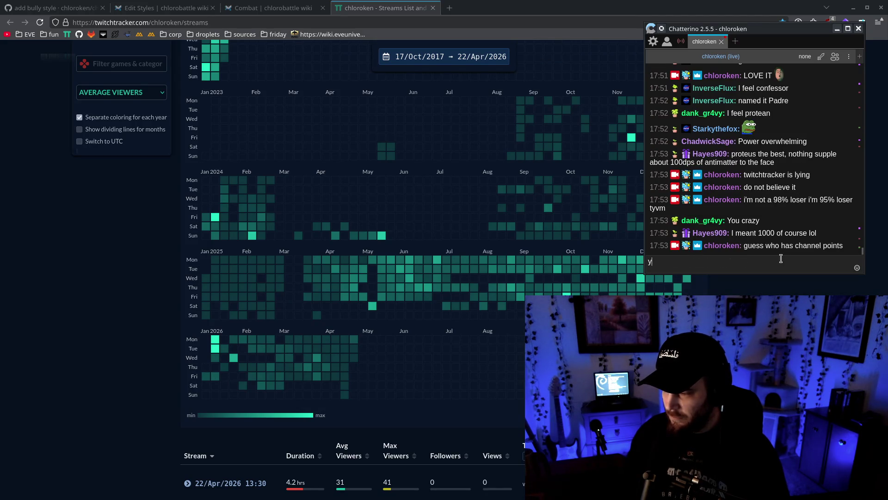
{"action": "type", "text": ":go"}
{"action": "key", "text": "Tab"}
{"action": "key", "text": "Return"}
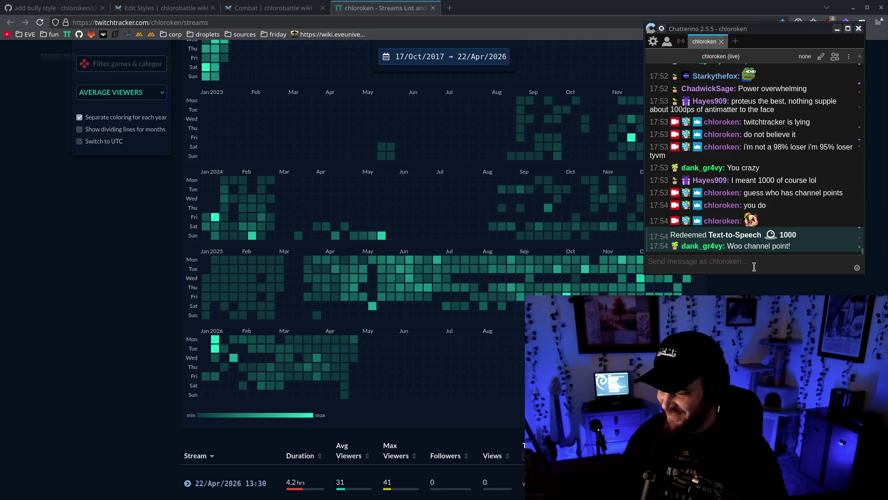
Maximize the Godot editor with board_lobby.gd scrolled to the top, nudging chat aside
{"action": "left_click", "coordinate": [71, 8]}
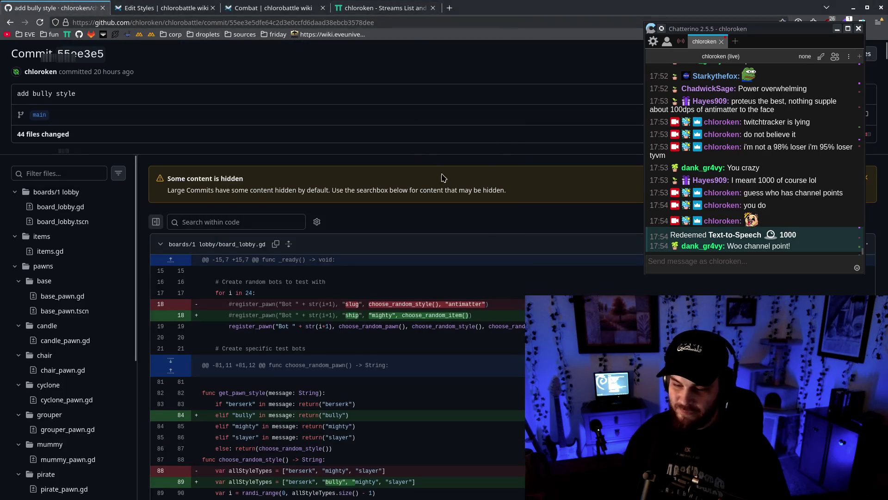
{"action": "key", "text": "alt+Tab"}
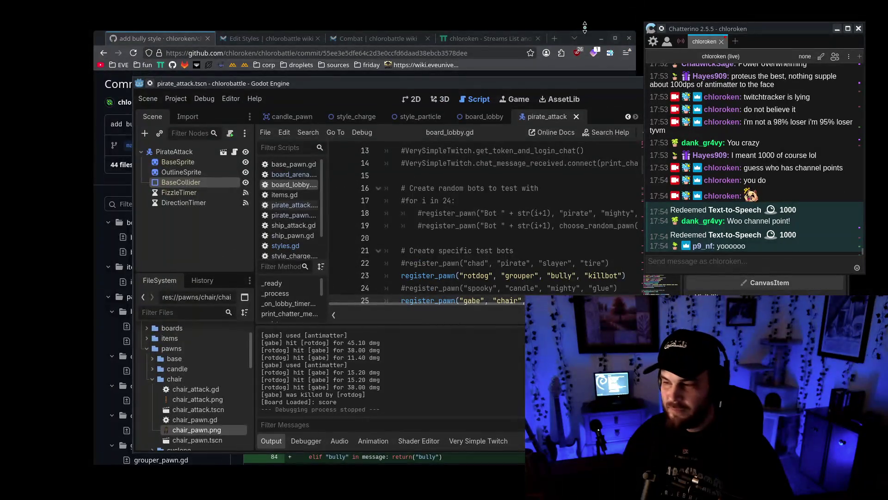
{"action": "left_click_drag", "start_coordinate": [597, 81], "coordinate": [516, 67]}
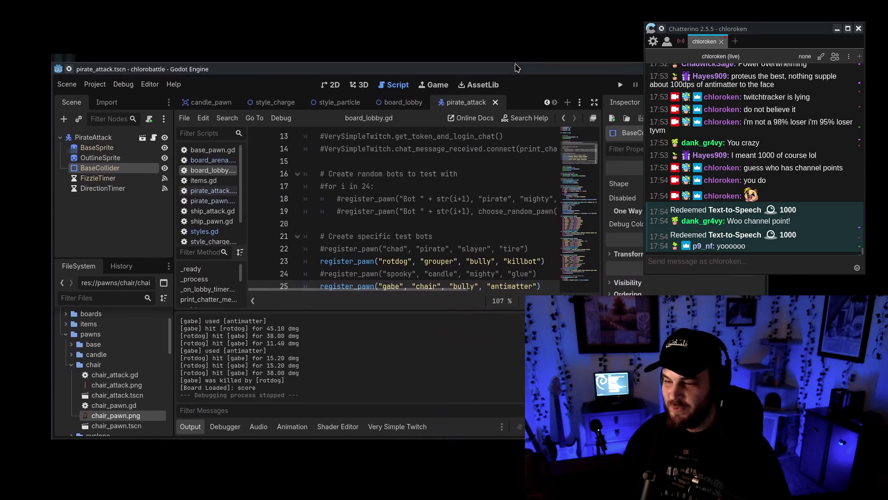
{"action": "double_click", "coordinate": [517, 68]}
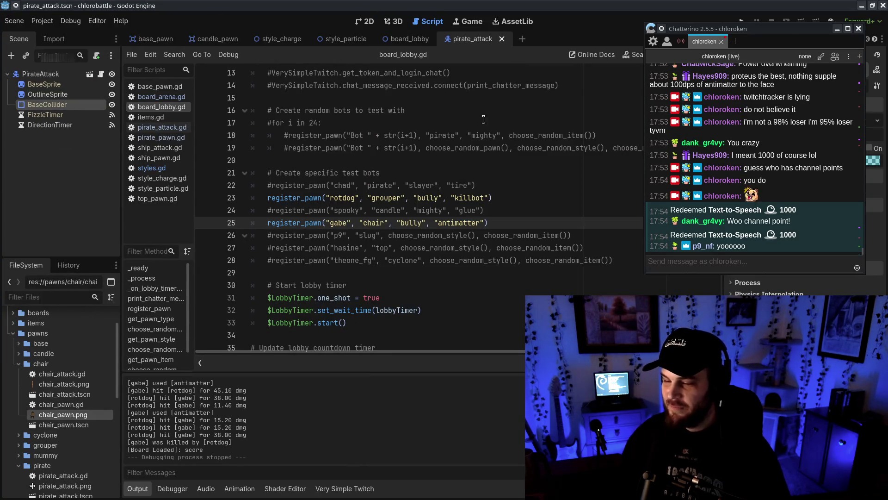
{"action": "scroll", "coordinate": [390, 208], "scroll_direction": "up", "scroll_amount": 4}
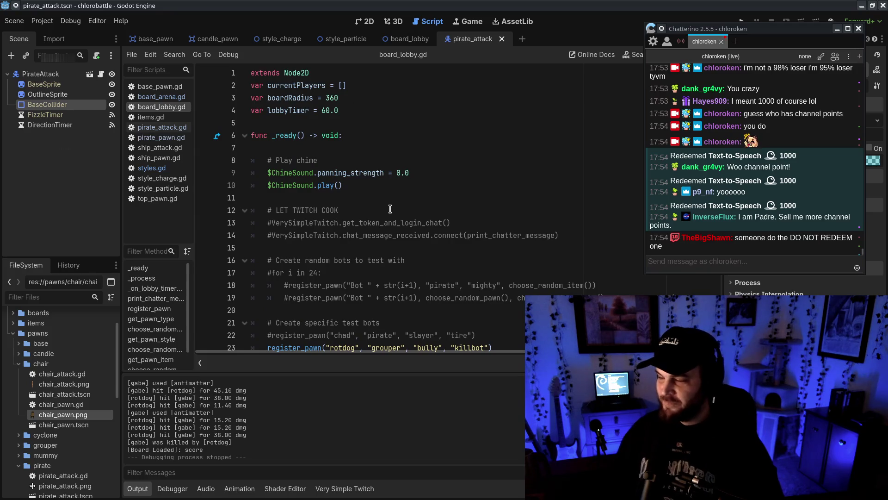
{"action": "left_click_drag", "start_coordinate": [760, 31], "coordinate": [717, 35]}
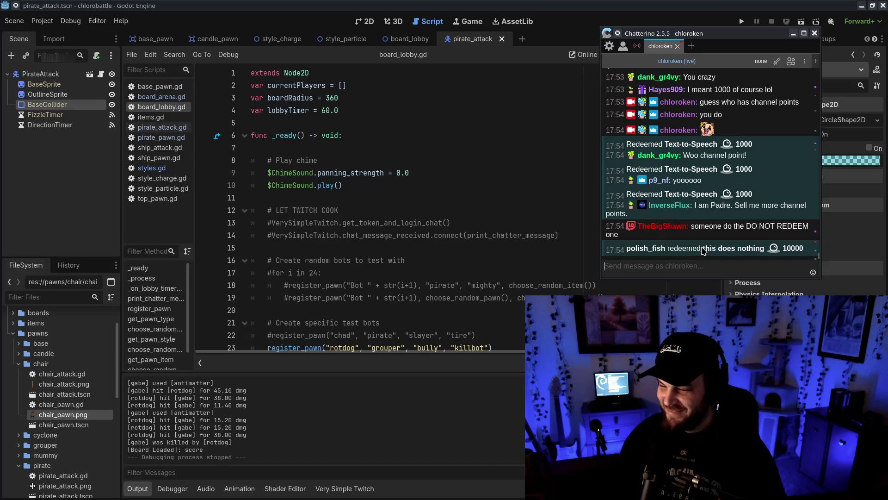
{"action": "left_click_drag", "start_coordinate": [703, 250], "coordinate": [807, 249]}
Send 'how many channel points do you have' then 'i dont have any because its my channel'
{"action": "left_click", "coordinate": [724, 267]}
{"action": "type", "text": "how many channel points do you have"}
{"action": "key", "text": "Return"}
{"action": "type", "text": "i dont have any because its my channel"}
{"action": "key", "text": "Return"}
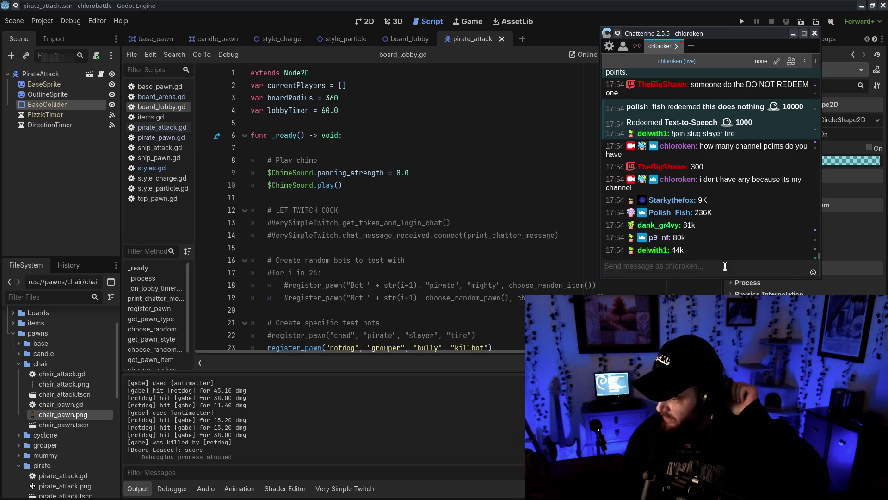
{"action": "triple_click", "coordinate": [732, 213]}
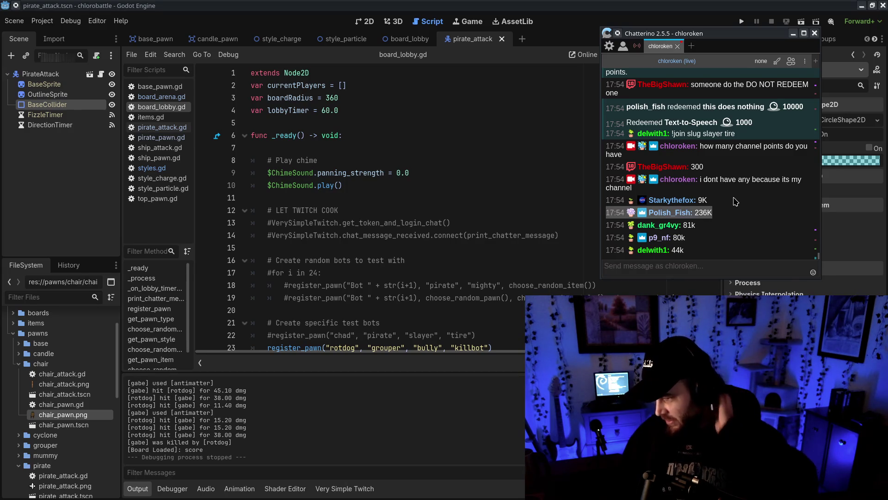
{"action": "left_click", "coordinate": [749, 263]}
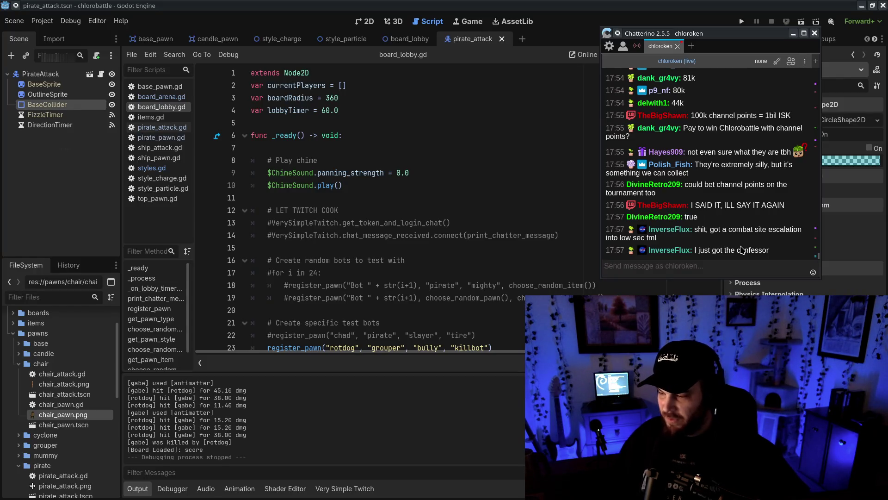
{"action": "scroll", "coordinate": [569, 259], "scroll_direction": "down", "scroll_amount": 3}
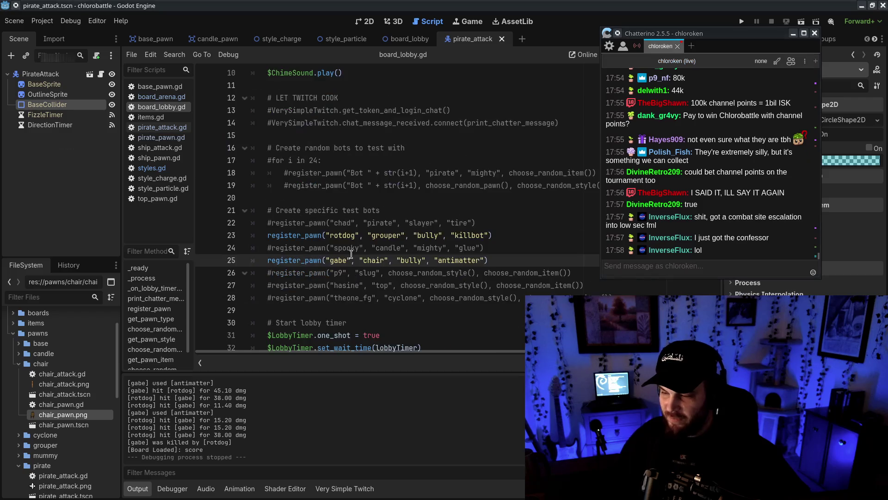
Clear the chat window's highlight, tooltip and text selection
{"action": "left_click", "coordinate": [718, 252]}
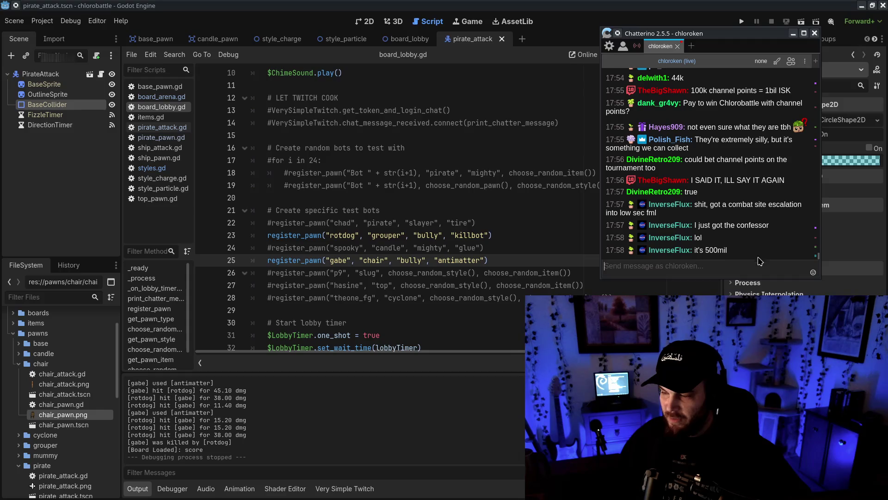
{"action": "left_click_drag", "start_coordinate": [749, 254], "coordinate": [751, 222]}
{"action": "left_click", "coordinate": [751, 222]}
{"action": "scroll", "coordinate": [499, 249], "scroll_direction": "down", "scroll_amount": 14}
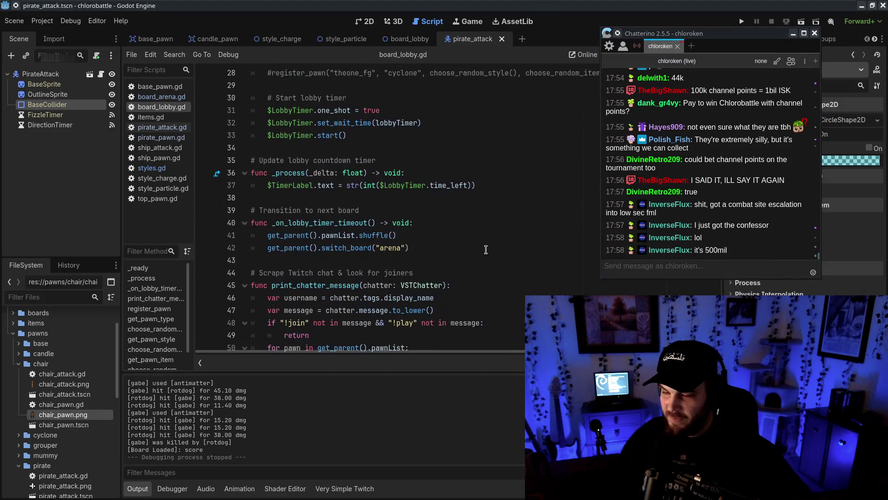
{"action": "scroll", "coordinate": [498, 249], "scroll_direction": "down", "scroll_amount": 20}
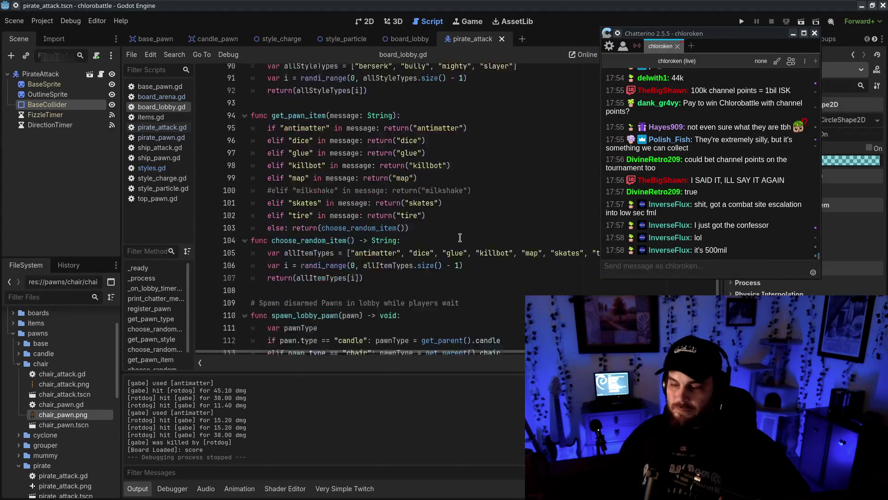
{"action": "scroll", "coordinate": [456, 235], "scroll_direction": "up", "scroll_amount": 9}
Open styles.gd, then close all open script and scene tabs
{"action": "left_click", "coordinate": [151, 168]}
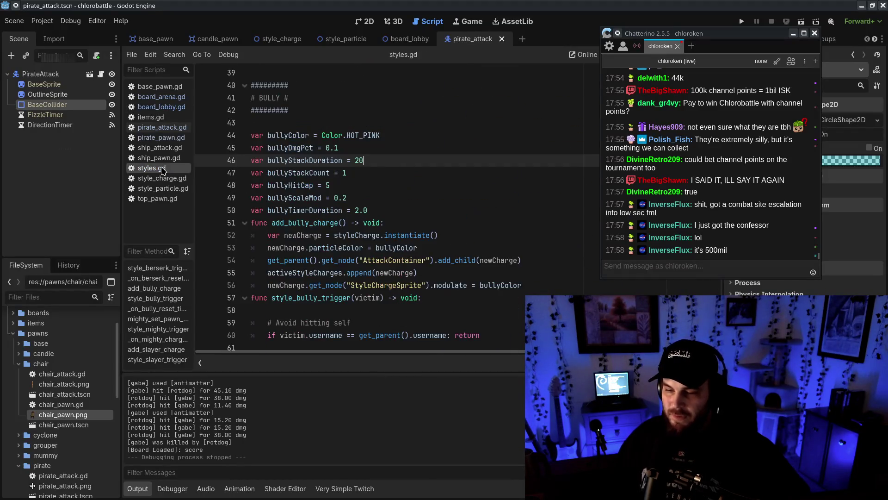
{"action": "scroll", "coordinate": [173, 91], "scroll_direction": "down", "scroll_amount": 2}
{"action": "middle_click", "coordinate": [172, 88]}
{"action": "middle_click", "coordinate": [172, 88]}
{"action": "middle_click", "coordinate": [171, 88]}
{"action": "middle_click", "coordinate": [172, 88]}
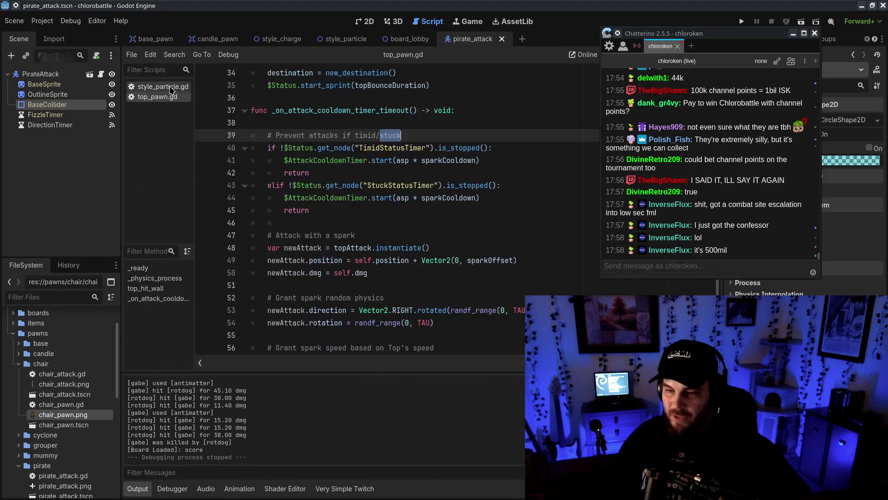
{"action": "middle_click", "coordinate": [172, 88]}
{"action": "middle_click", "coordinate": [154, 40]}
{"action": "middle_click", "coordinate": [154, 40]}
{"action": "middle_click", "coordinate": [154, 40]}
{"action": "middle_click", "coordinate": [154, 39]}
{"action": "middle_click", "coordinate": [154, 40]}
{"action": "middle_click", "coordinate": [154, 40]}
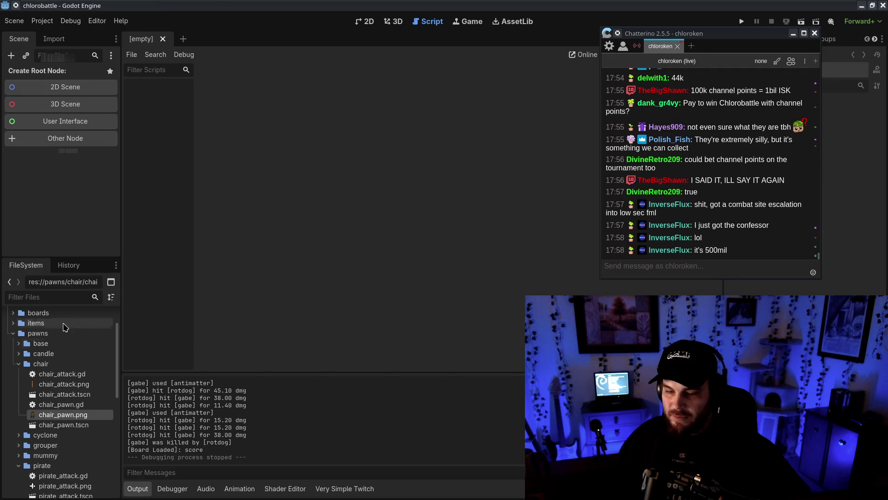
Collapse the whole res:// file tree with Collapse Hierarchy
{"action": "scroll", "coordinate": [65, 324], "scroll_direction": "up", "scroll_amount": 3}
{"action": "right_click", "coordinate": [42, 330]}
{"action": "left_click", "coordinate": [76, 375]}
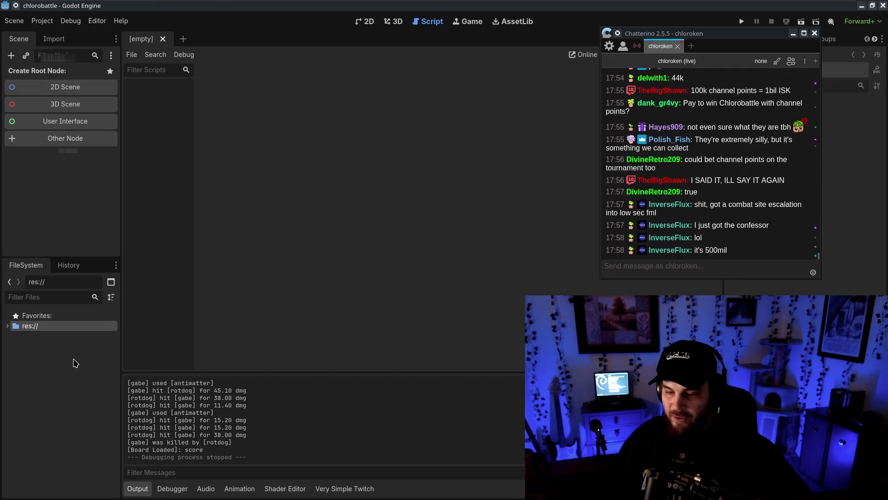
Expand res:// and open main.gd at the top of the script editor
{"action": "double_click", "coordinate": [65, 326]}
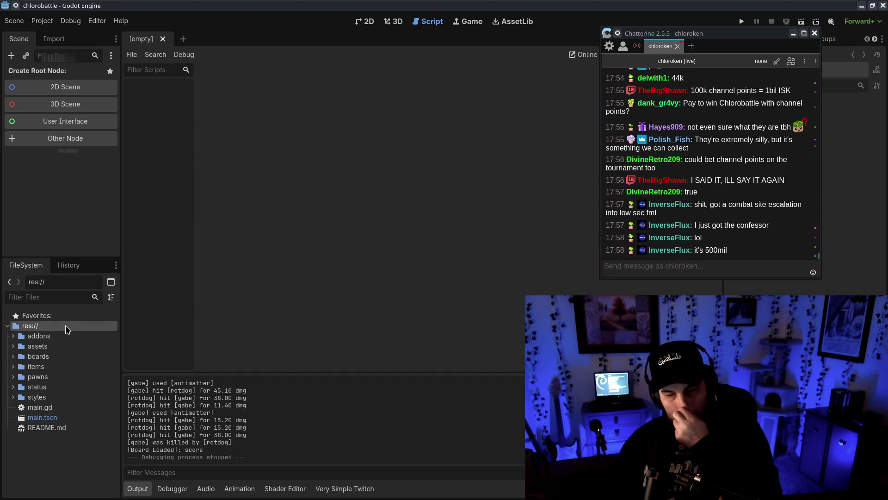
{"action": "double_click", "coordinate": [85, 407]}
{"action": "scroll", "coordinate": [442, 285], "scroll_direction": "up", "scroll_amount": 10}
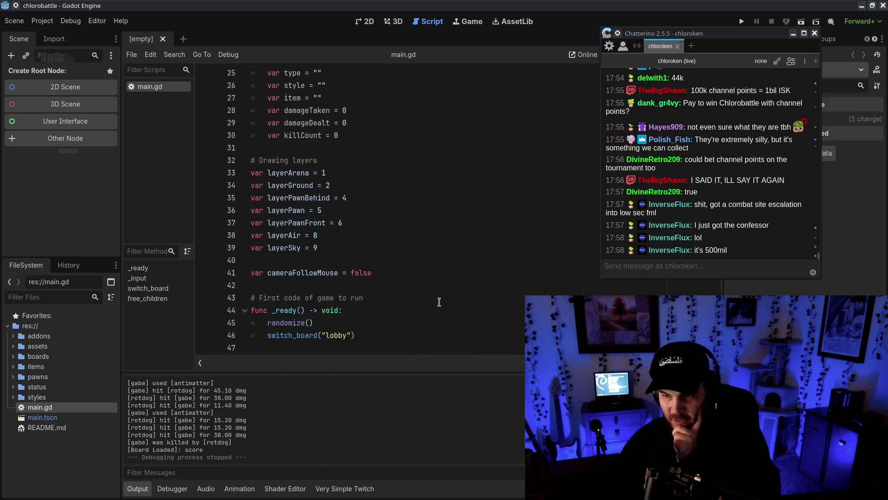
{"action": "scroll", "coordinate": [426, 297], "scroll_direction": "up", "scroll_amount": 7}
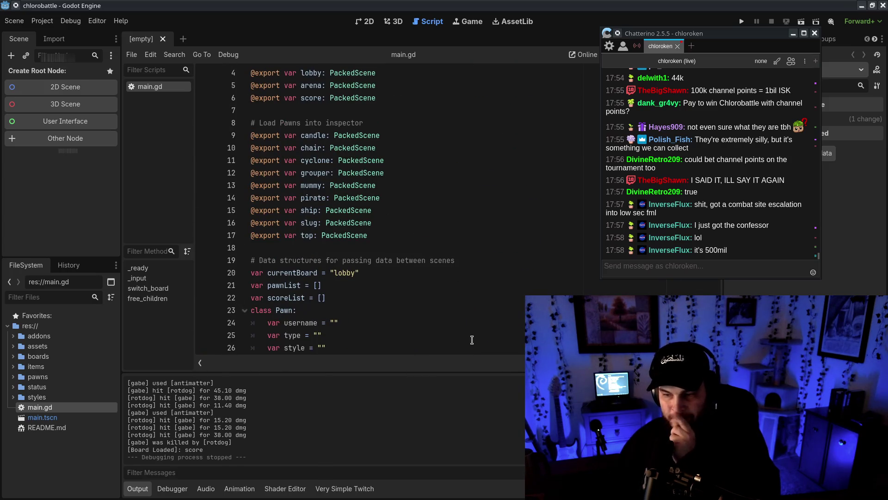
{"action": "scroll", "coordinate": [424, 296], "scroll_direction": "up", "scroll_amount": 2}
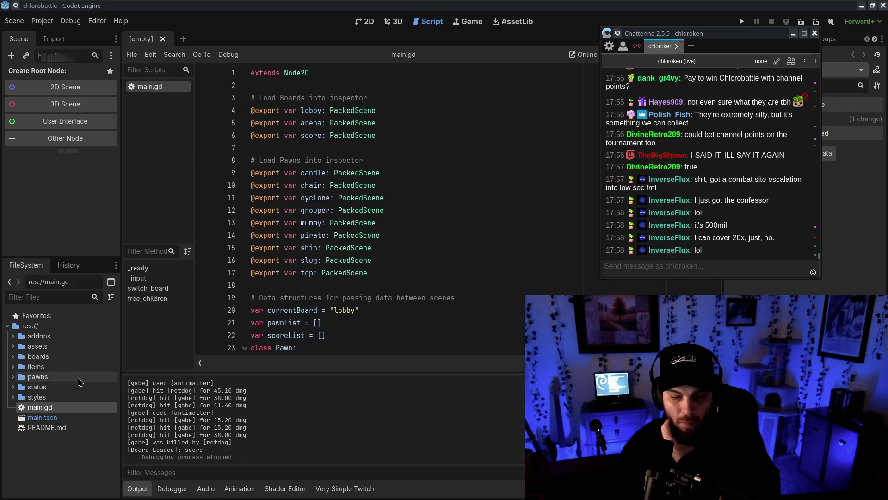
Expand the pawns and chair folders and select chair_pawn.gd
{"action": "double_click", "coordinate": [56, 376]}
{"action": "double_click", "coordinate": [69, 407]}
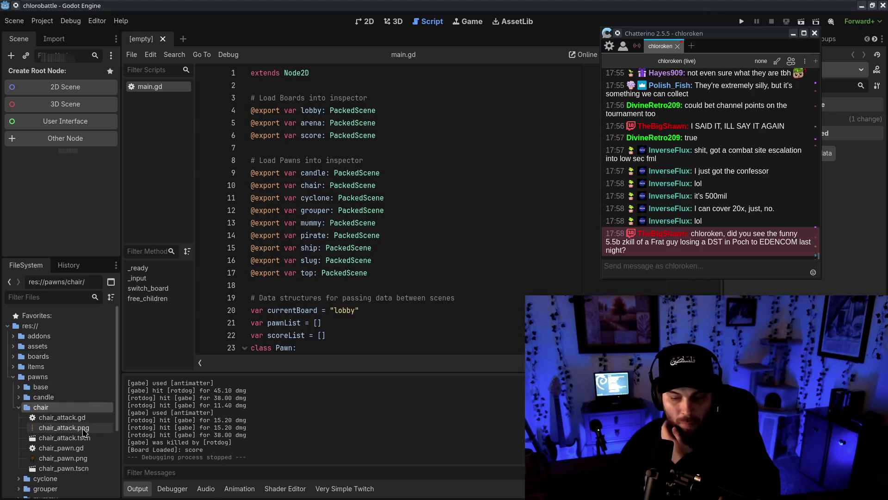
{"action": "left_click", "coordinate": [69, 447]}
Open the chair_pawn scene and set the ChairPawn root node's Dmg to 65
{"action": "double_click", "coordinate": [85, 468]}
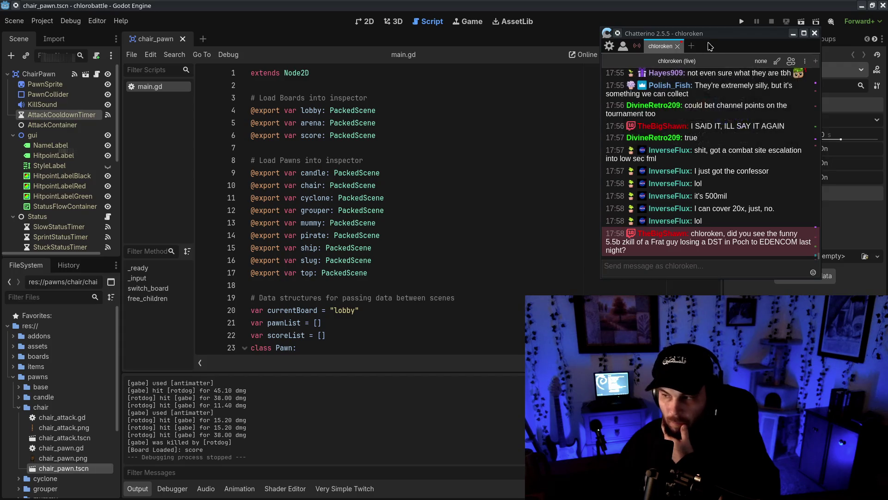
{"action": "left_click_drag", "start_coordinate": [717, 33], "coordinate": [476, 20]}
{"action": "left_click", "coordinate": [39, 74]}
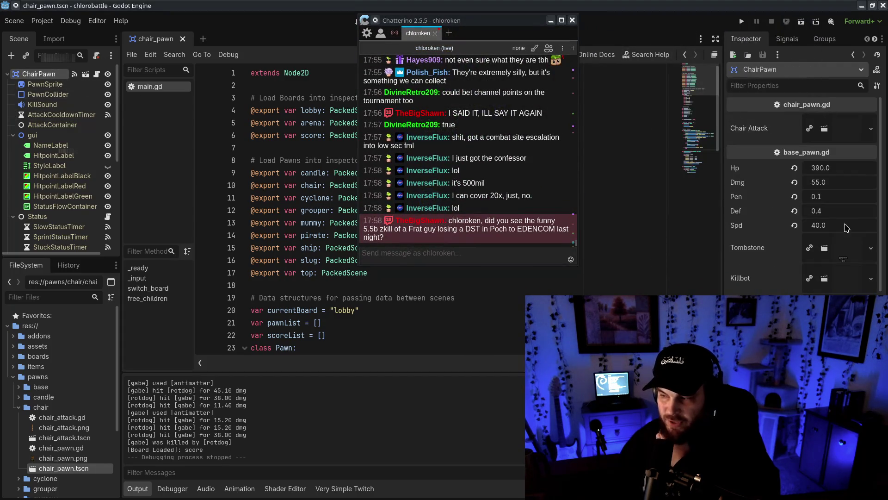
{"action": "left_click", "coordinate": [829, 182]}
{"action": "type", "text": "65"}
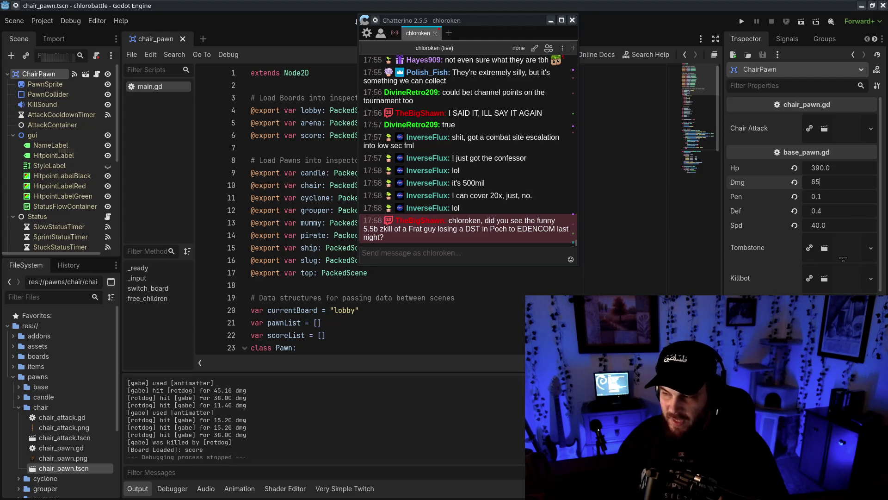
{"action": "key", "text": "Tab"}
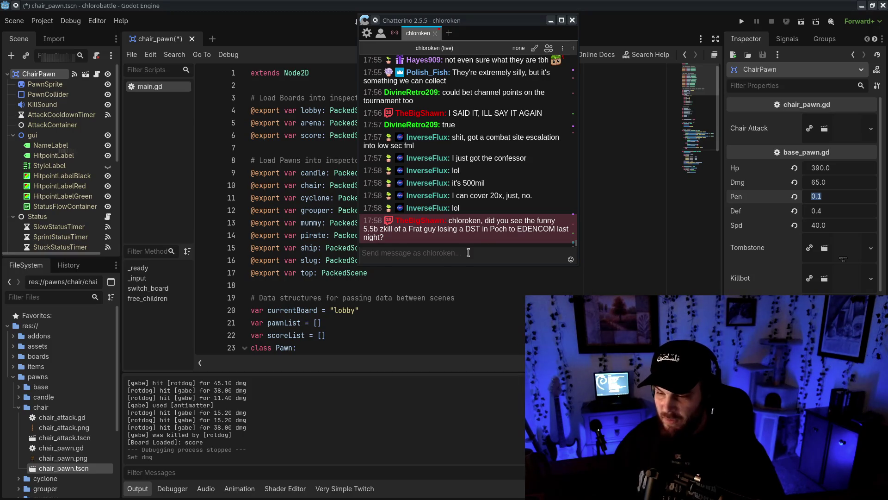
Move the chat window aside and select the shared zKillboard link
{"action": "left_click", "coordinate": [377, 239]}
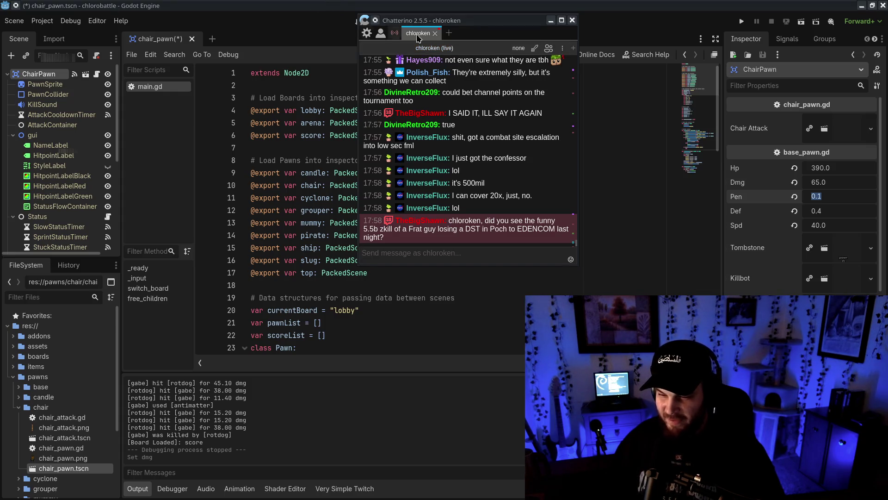
{"action": "mouse_move", "coordinate": [481, 20]}
{"action": "left_mouse_down"}
{"action": "mouse_move", "coordinate": [779, 38]}
{"action": "mouse_move", "coordinate": [751, 40]}
{"action": "left_mouse_up"}
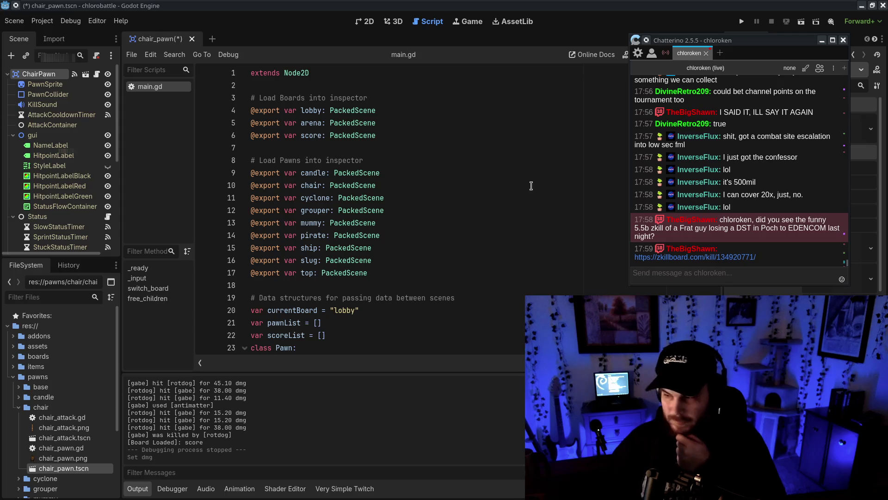
{"action": "left_click_drag", "start_coordinate": [756, 257], "coordinate": [635, 257]}
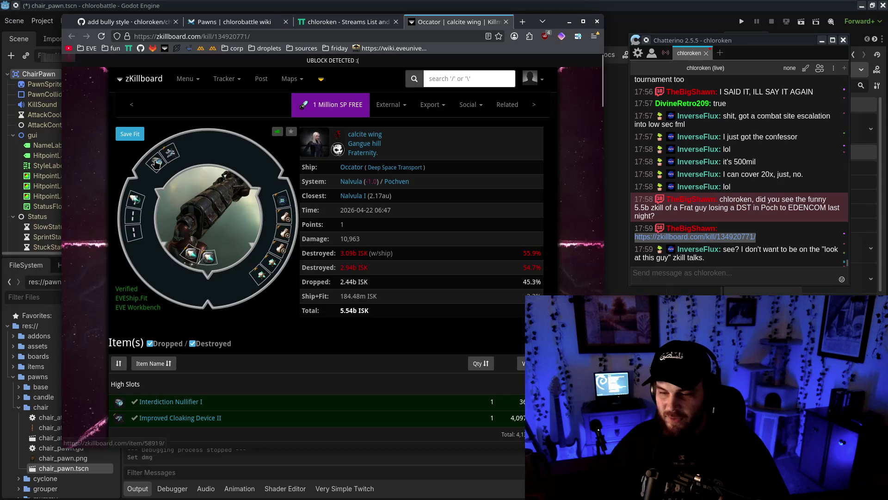
Scroll through the Occator kill report on zKillboard, then close its browser tab
{"action": "scroll", "coordinate": [570, 253], "scroll_direction": "down", "scroll_amount": 15}
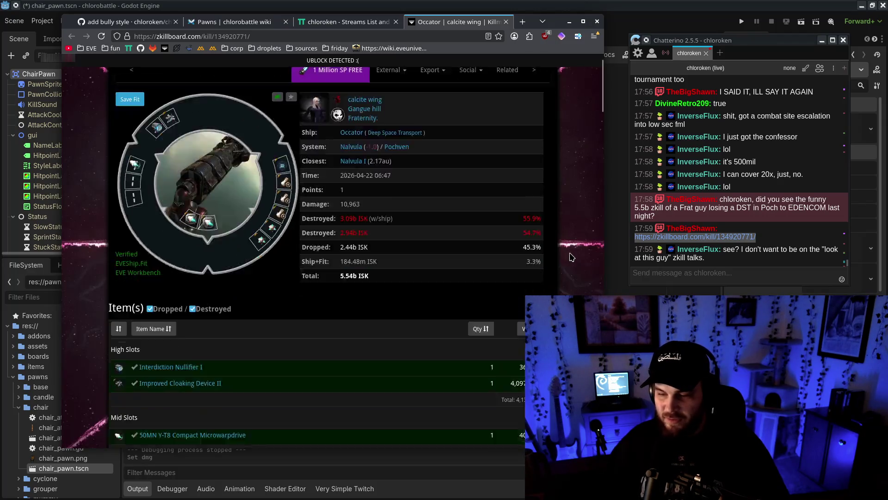
{"action": "scroll", "coordinate": [574, 254], "scroll_direction": "down", "scroll_amount": 2}
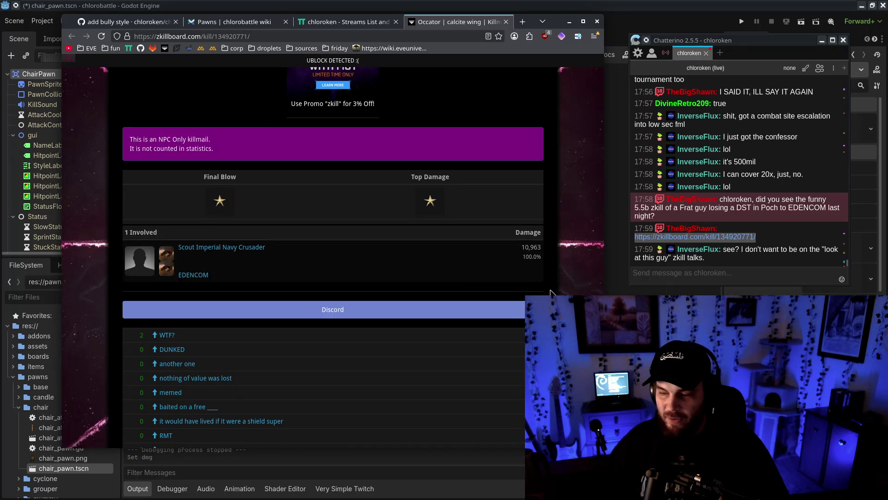
{"action": "scroll", "coordinate": [559, 294], "scroll_direction": "up", "scroll_amount": 15}
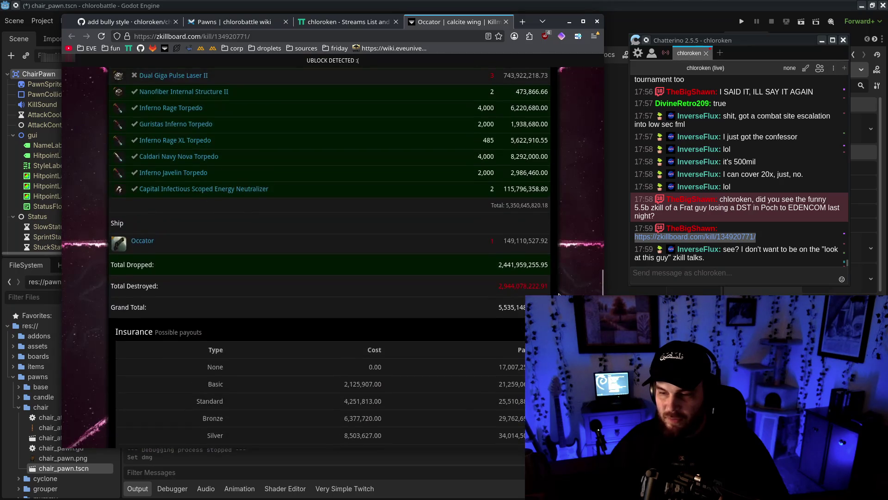
{"action": "scroll", "coordinate": [559, 294], "scroll_direction": "up", "scroll_amount": 10}
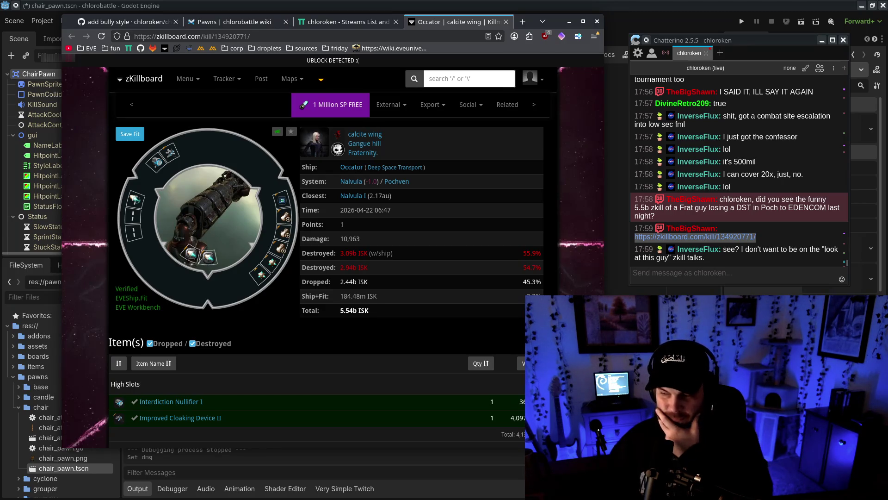
{"action": "left_click", "coordinate": [739, 260]}
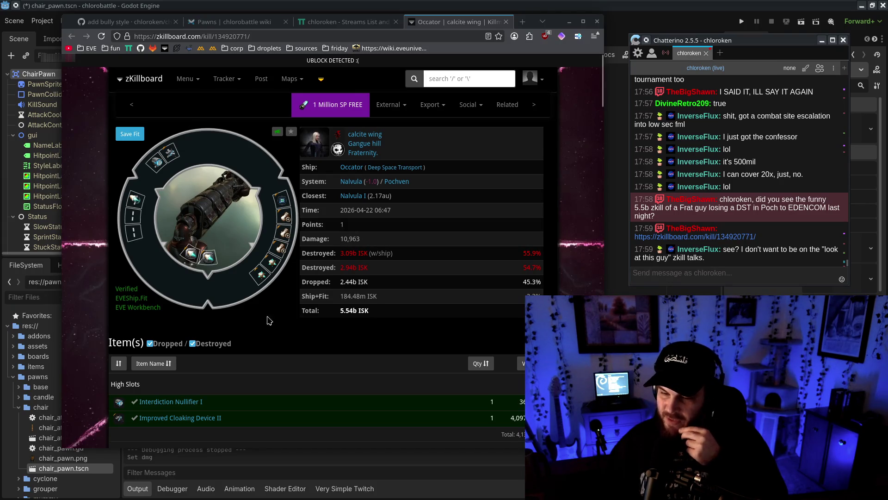
{"action": "left_click", "coordinate": [583, 243]}
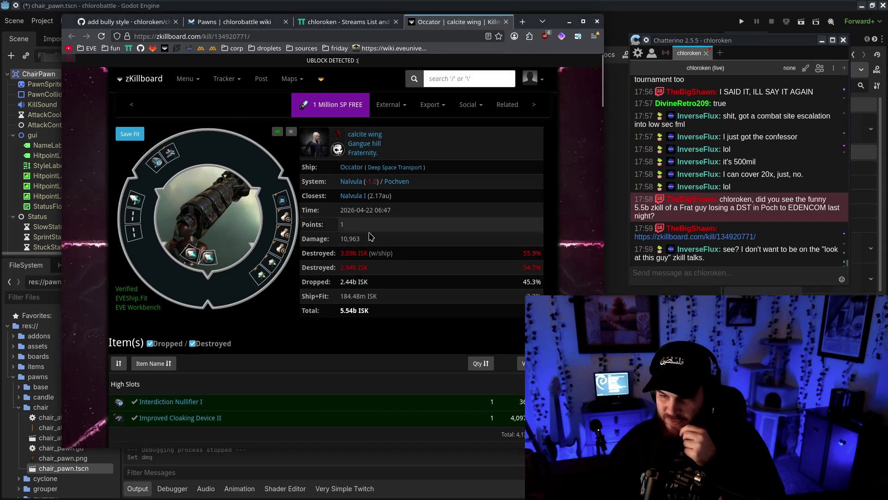
{"action": "scroll", "coordinate": [535, 282], "scroll_direction": "down", "scroll_amount": 20}
{"action": "scroll", "coordinate": [535, 282], "scroll_direction": "up", "scroll_amount": 15}
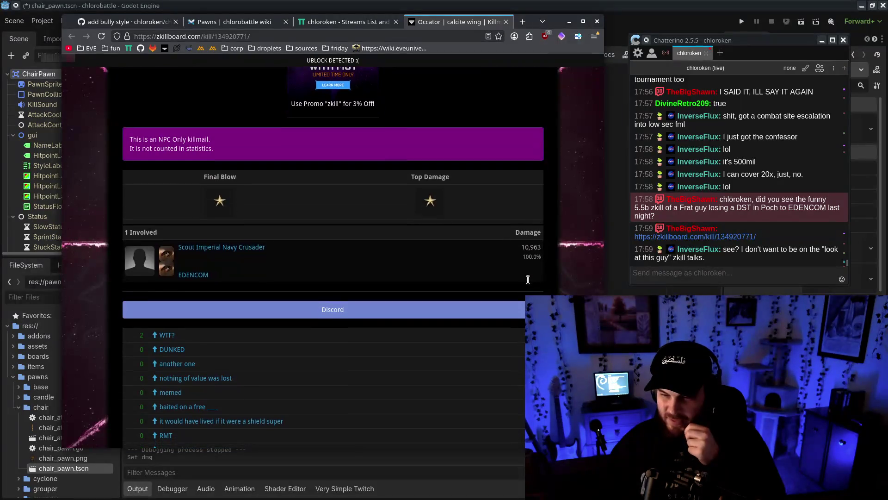
{"action": "scroll", "coordinate": [330, 258], "scroll_direction": "up", "scroll_amount": 20}
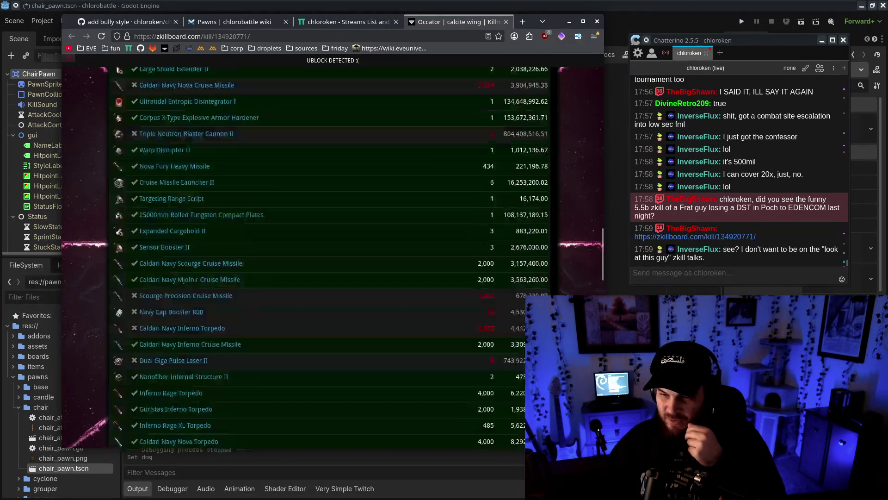
{"action": "scroll", "coordinate": [329, 208], "scroll_direction": "up", "scroll_amount": 3}
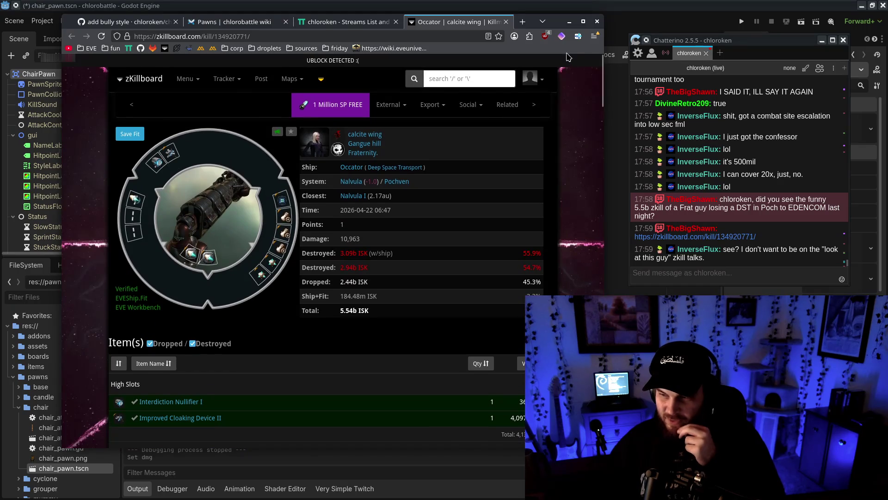
{"action": "middle_click", "coordinate": [479, 26]}
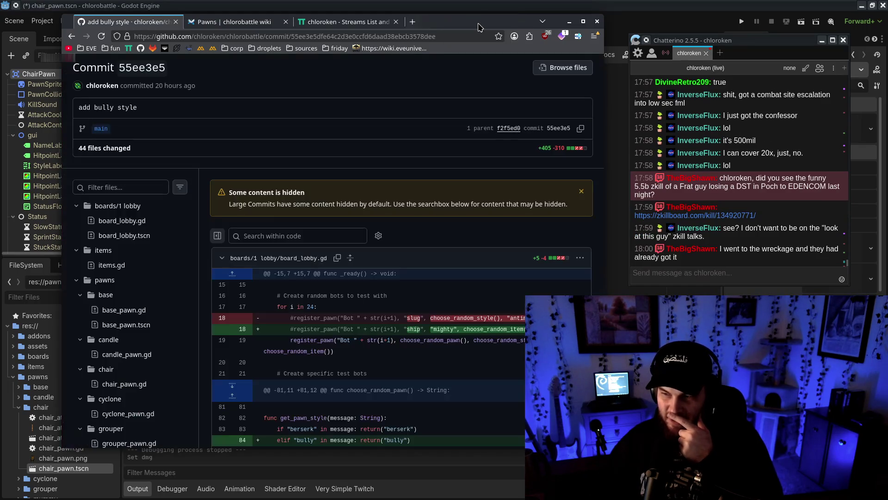
Return to Godot and scroll through main.gd, clearing a chat message selection
{"action": "key", "text": "alt+Tab"}
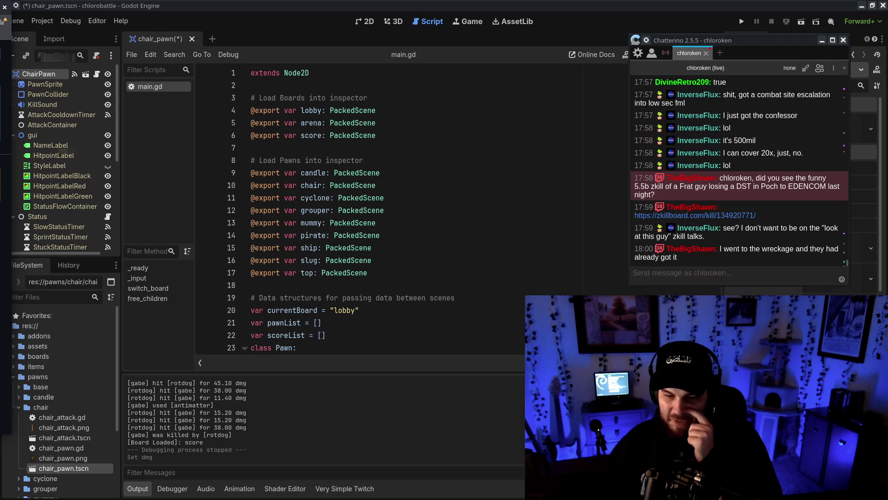
{"action": "scroll", "coordinate": [398, 324], "scroll_direction": "down", "scroll_amount": 13}
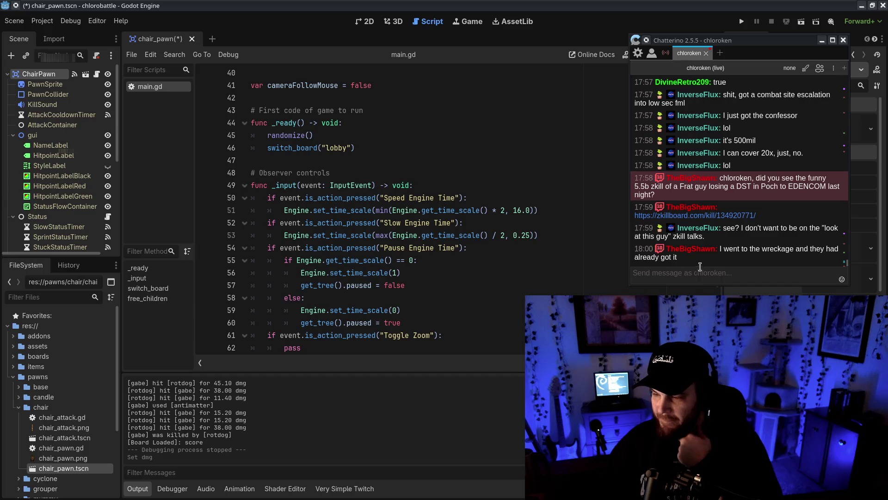
{"action": "mouse_move", "coordinate": [700, 266]}
{"action": "left_mouse_down"}
{"action": "mouse_move", "coordinate": [718, 268]}
{"action": "mouse_move", "coordinate": [568, 249]}
{"action": "left_mouse_up"}
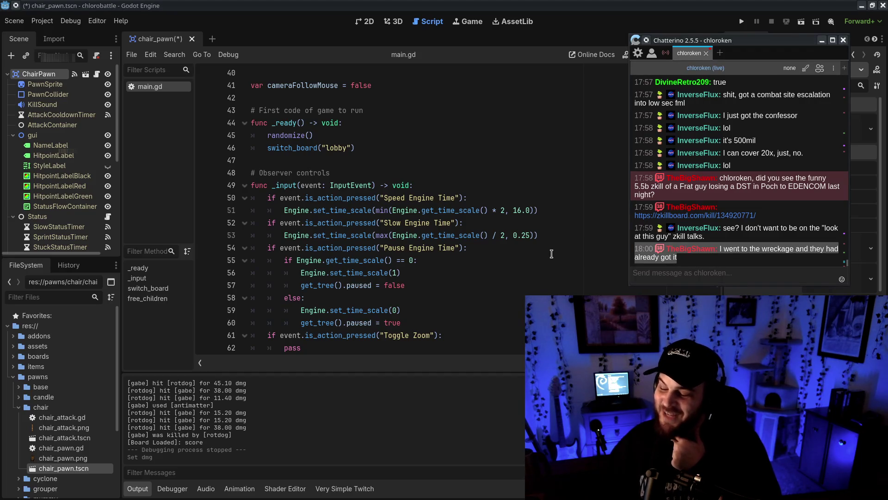
{"action": "left_click", "coordinate": [551, 253]}
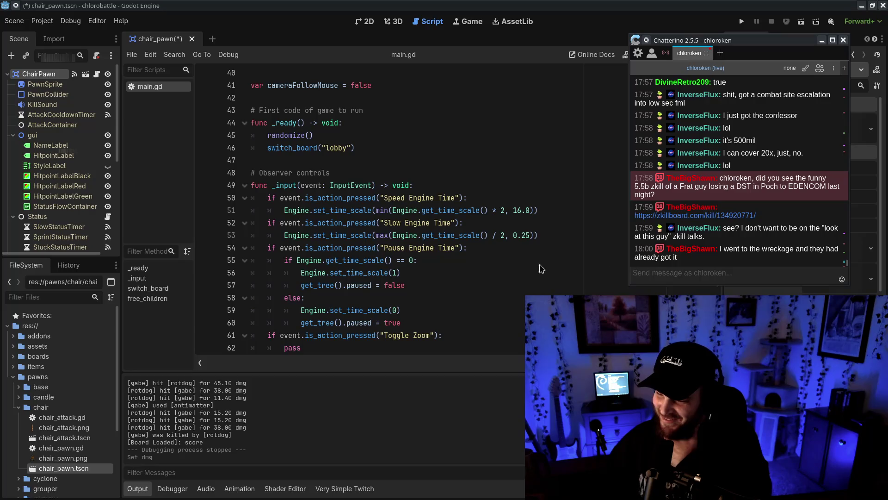
{"action": "scroll", "coordinate": [398, 287], "scroll_direction": "down", "scroll_amount": 6}
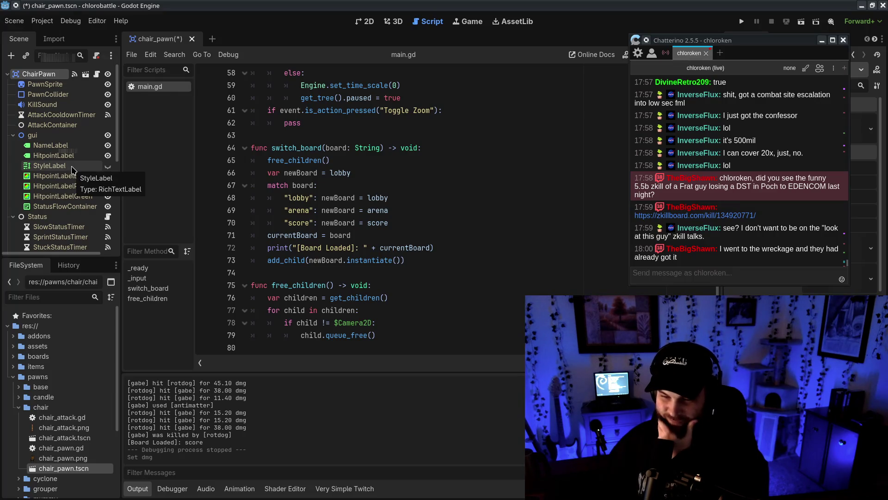
Toggle StyleLabel's visibility eye several times, then switch to the 2D view
{"action": "left_click", "coordinate": [72, 167]}
{"action": "left_click", "coordinate": [108, 167]}
{"action": "left_click", "coordinate": [108, 166]}
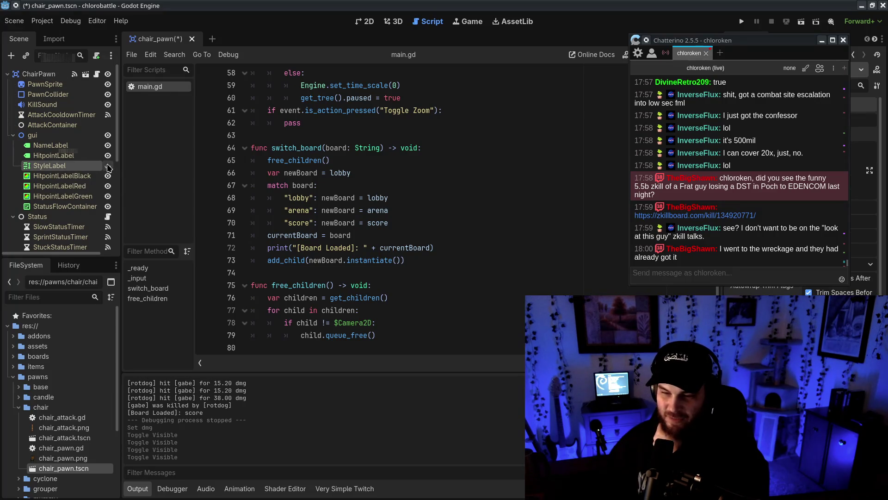
{"action": "left_click", "coordinate": [365, 21]}
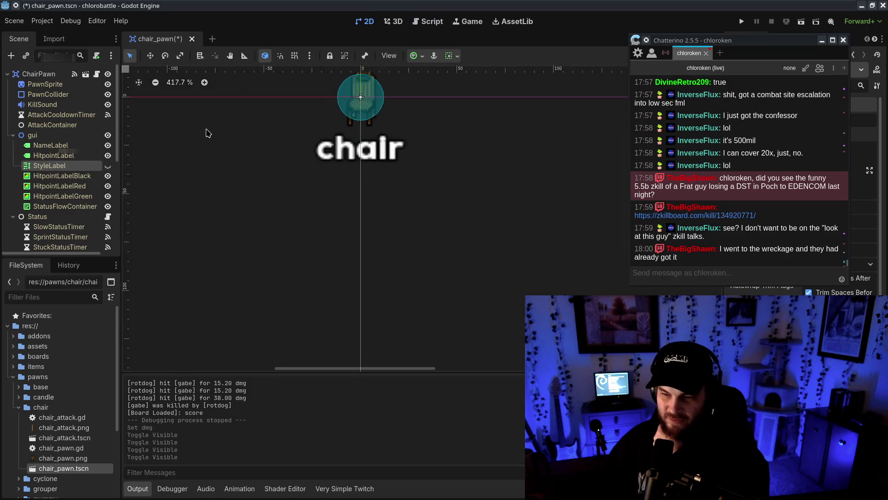
Show the StyleLabel on the chair canvas, then hide it again
{"action": "left_click", "coordinate": [108, 166]}
{"action": "left_click", "coordinate": [108, 167]}
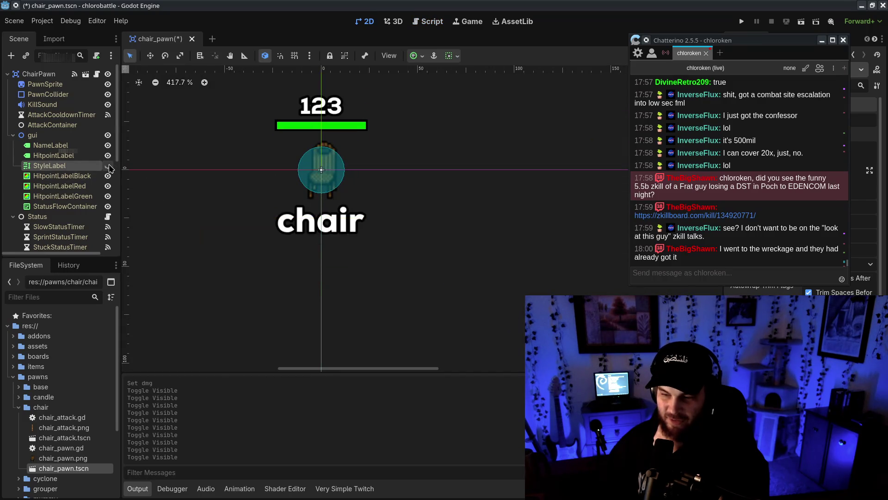
{"action": "left_click", "coordinate": [108, 167]}
{"action": "left_click", "coordinate": [108, 166]}
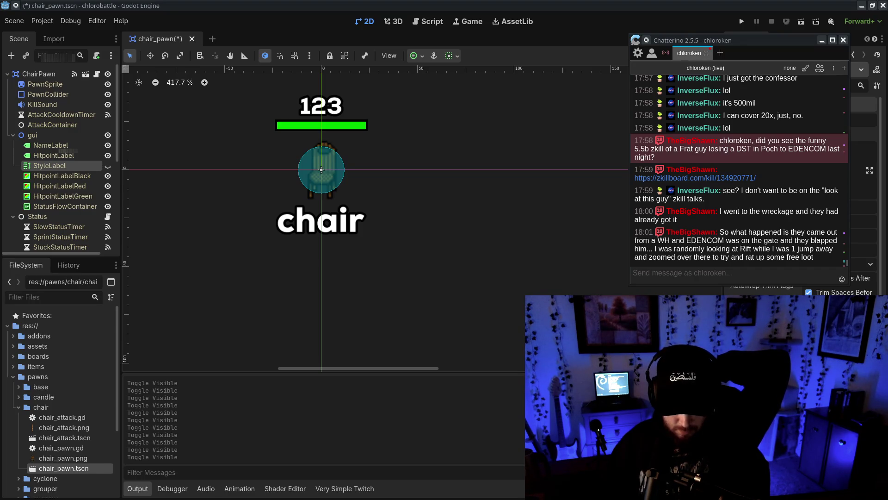
{"action": "left_click", "coordinate": [736, 272]}
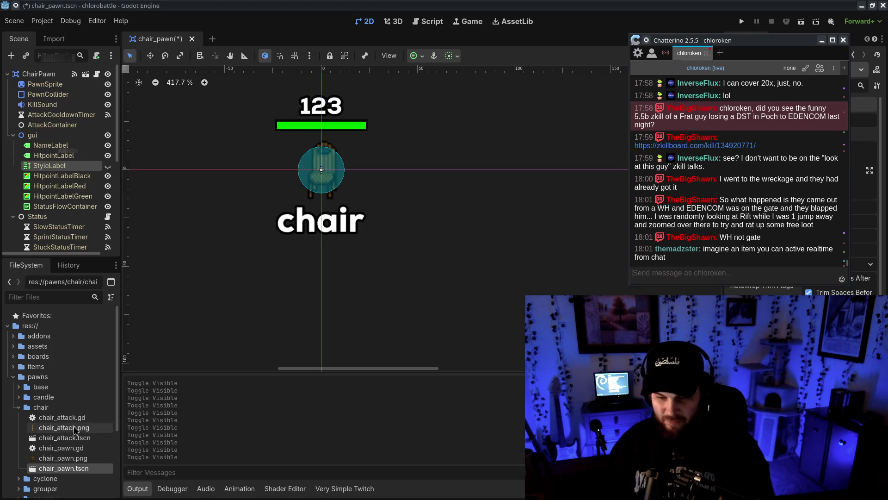
Open styles.gd and scroll to the BULLY damage section
{"action": "scroll", "coordinate": [75, 430], "scroll_direction": "down", "scroll_amount": 5}
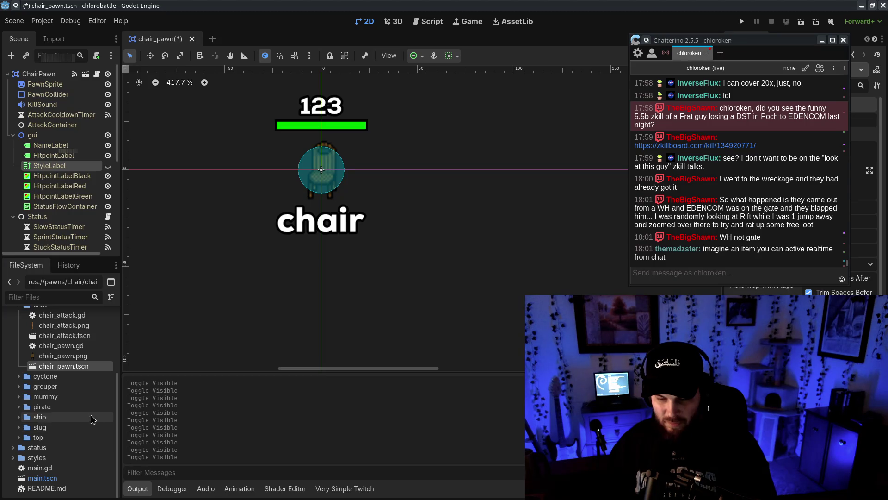
{"action": "scroll", "coordinate": [87, 432], "scroll_direction": "up", "scroll_amount": 3}
{"action": "scroll", "coordinate": [86, 433], "scroll_direction": "down", "scroll_amount": 3}
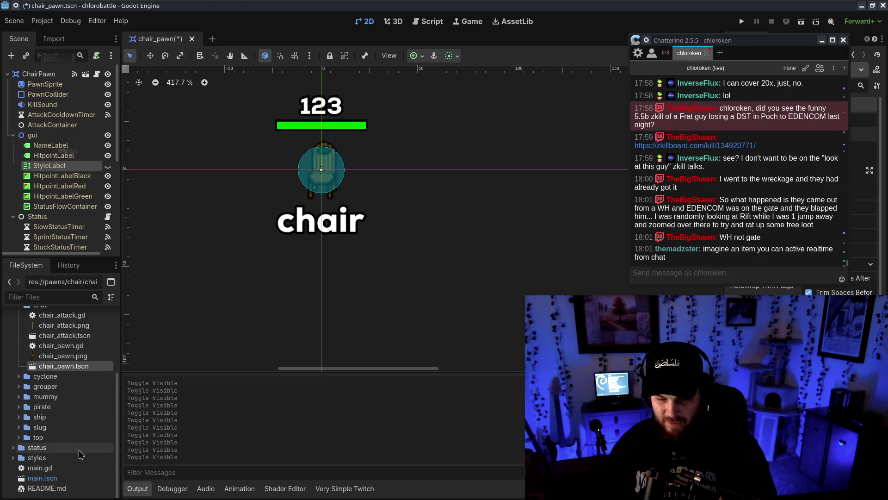
{"action": "double_click", "coordinate": [74, 469]}
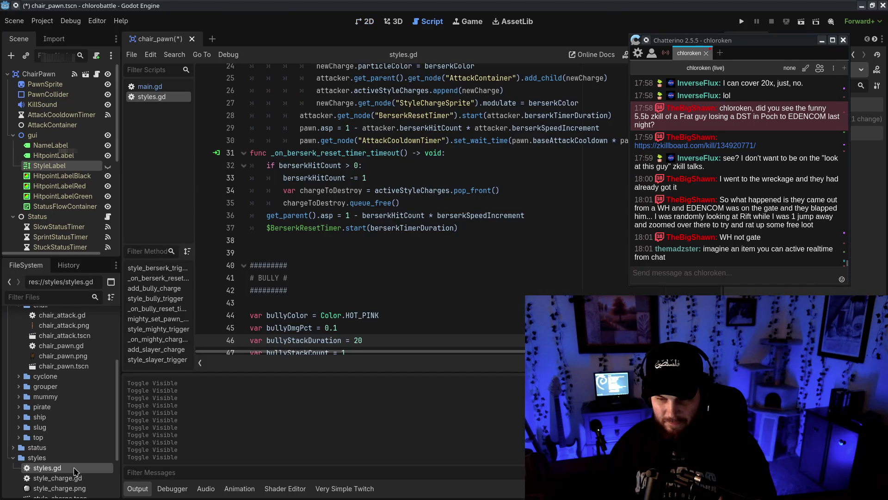
{"action": "left_click", "coordinate": [314, 253]}
{"action": "left_click", "coordinate": [301, 240]}
{"action": "scroll", "coordinate": [377, 222], "scroll_direction": "up", "scroll_amount": 5}
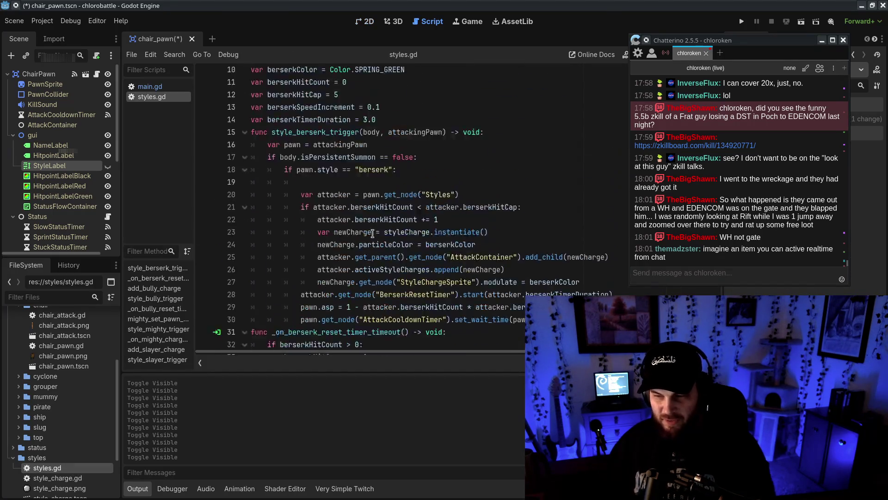
{"action": "scroll", "coordinate": [371, 242], "scroll_direction": "up", "scroll_amount": 2}
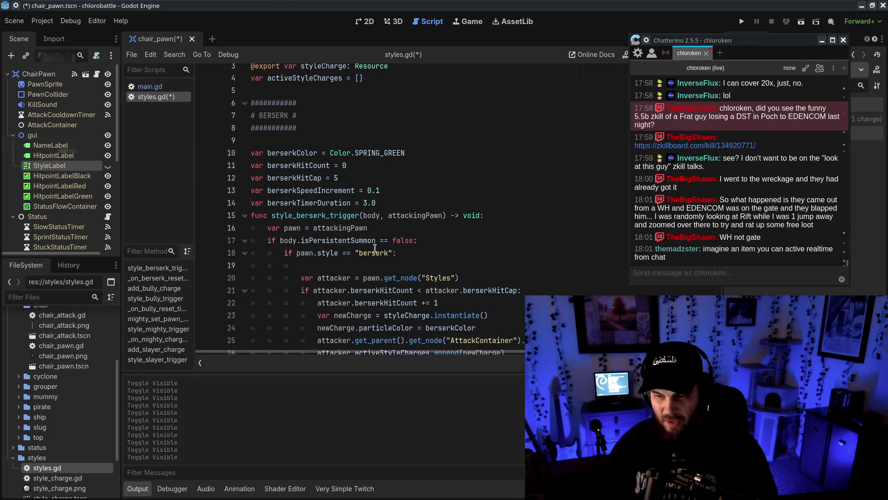
{"action": "scroll", "coordinate": [376, 251], "scroll_direction": "down", "scroll_amount": 19}
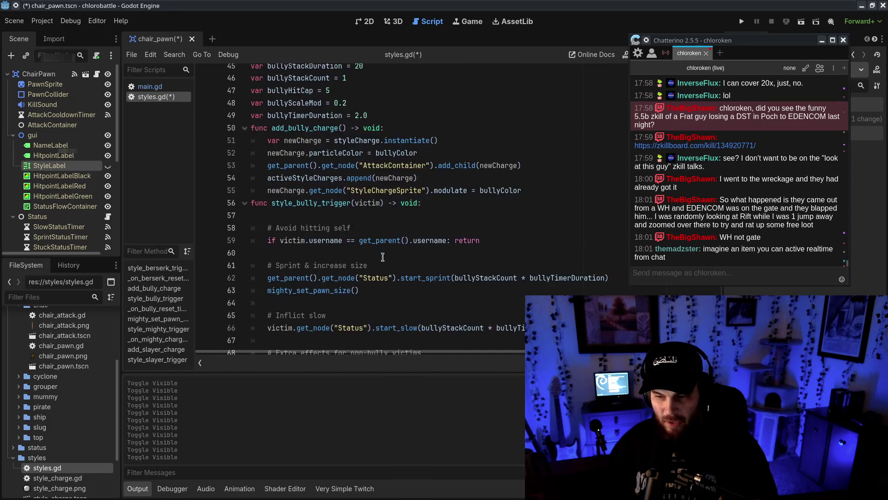
{"action": "scroll", "coordinate": [381, 266], "scroll_direction": "down", "scroll_amount": 5}
{"action": "scroll", "coordinate": [386, 265], "scroll_direction": "up", "scroll_amount": 2}
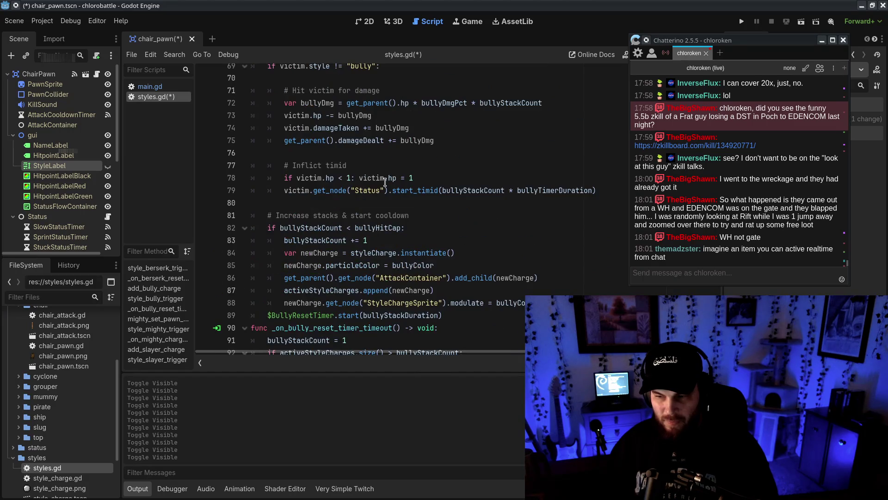
Select and review the hit-victim damage and timid code blocks
{"action": "left_click_drag", "start_coordinate": [371, 165], "coordinate": [424, 185]}
{"action": "scroll", "coordinate": [451, 202], "scroll_direction": "up", "scroll_amount": 2}
{"action": "left_click_drag", "start_coordinate": [391, 157], "coordinate": [412, 241]}
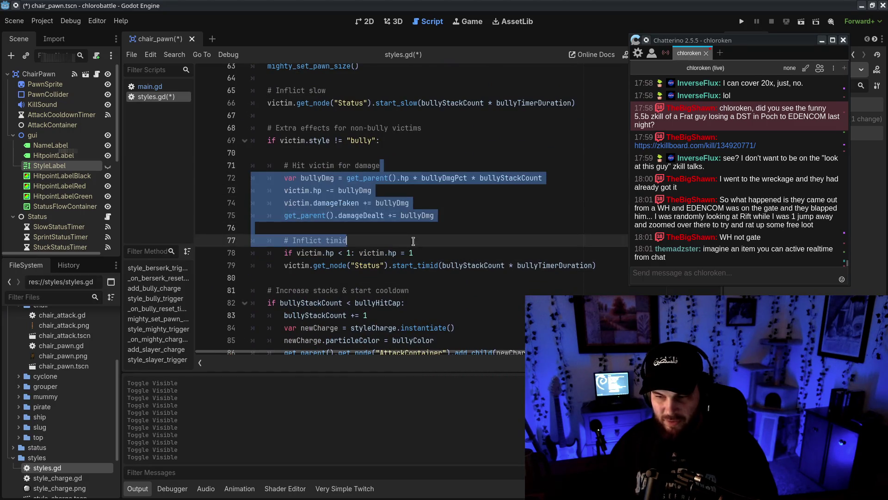
{"action": "left_click", "coordinate": [435, 254]}
{"action": "left_click_drag", "start_coordinate": [412, 144], "coordinate": [418, 204]}
{"action": "left_click", "coordinate": [455, 228]}
{"action": "left_click_drag", "start_coordinate": [418, 149], "coordinate": [446, 277]}
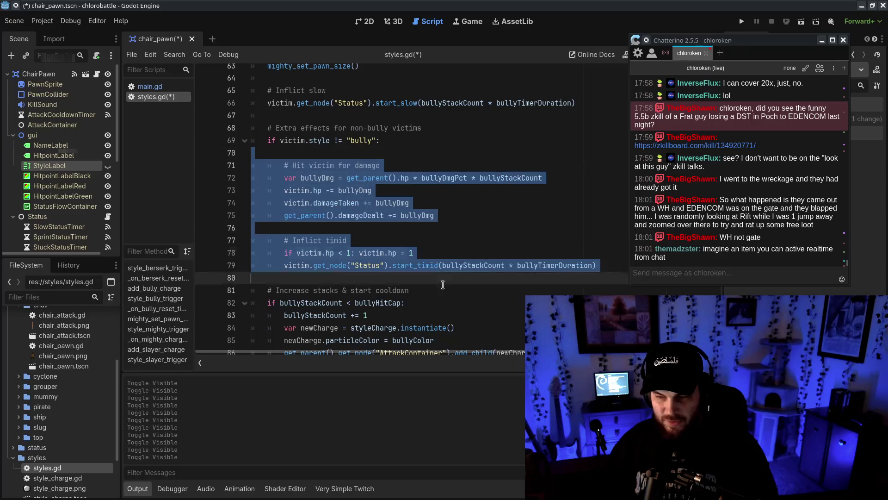
{"action": "left_click", "coordinate": [434, 233]}
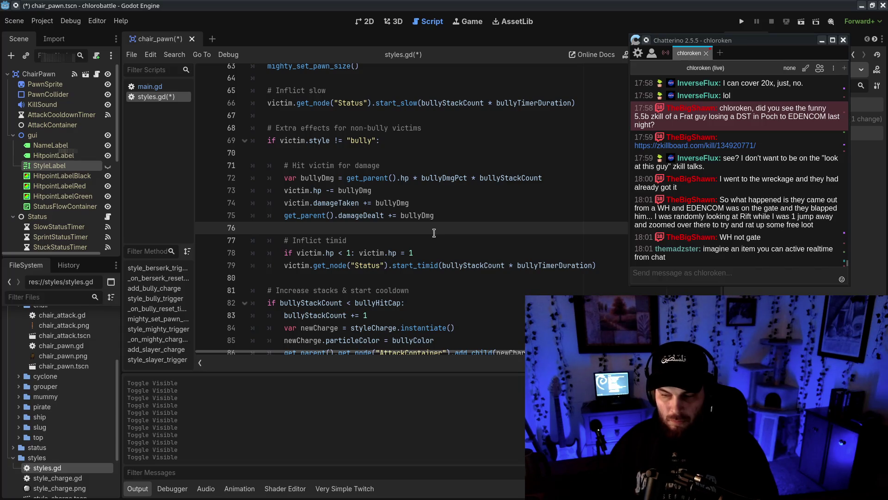
Insert blank lines after the bullyDmg line
{"action": "left_click", "coordinate": [555, 178]}
{"action": "key", "text": "Return"}
{"action": "key", "text": "Return"}
{"action": "key", "text": "Return"}
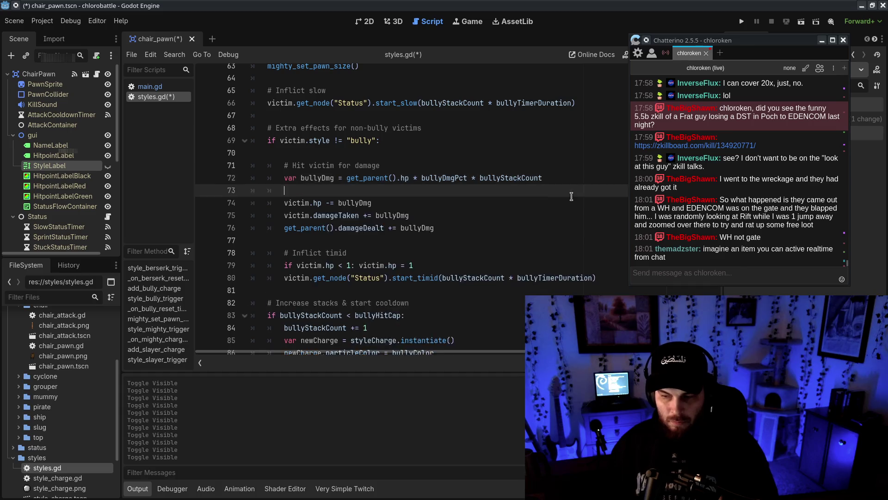
{"action": "key", "text": "Up"}
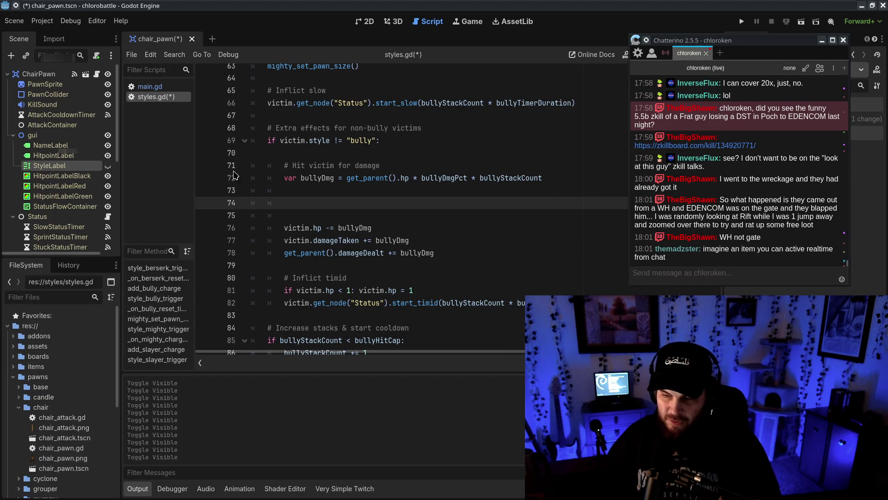
Collapse the chair pawn folder and expand the base pawn folder in FileSystem
{"action": "left_click_drag", "start_coordinate": [234, 175], "coordinate": [477, 212]}
{"action": "left_click", "coordinate": [462, 228]}
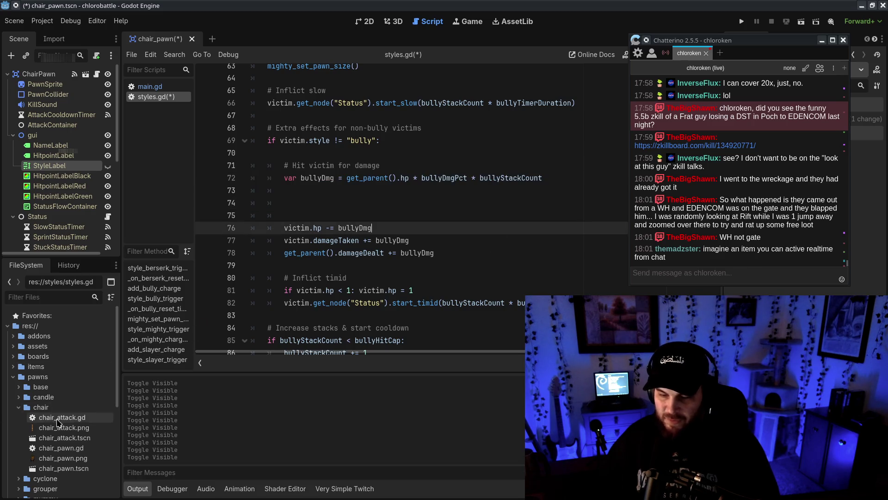
{"action": "double_click", "coordinate": [40, 407]}
{"action": "double_click", "coordinate": [47, 386]}
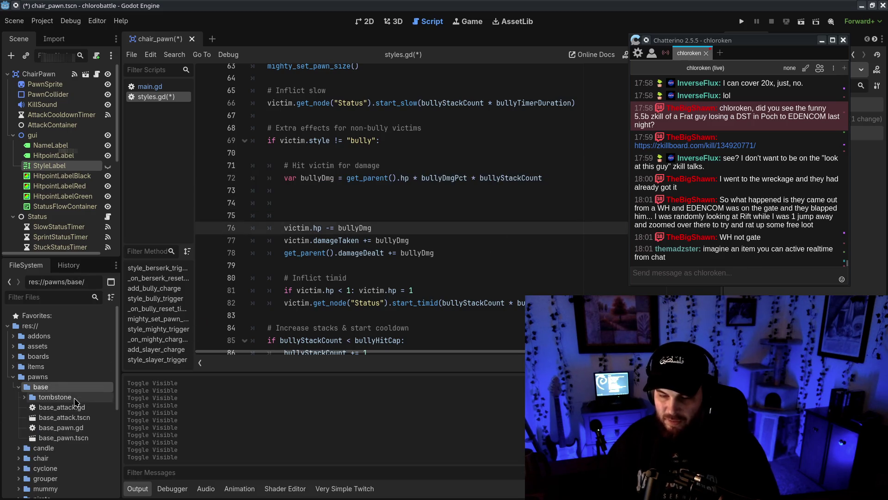
Select the global ramp-up damage reduction finalHit line in base_pawn.gd's calculate_damage, then close it
{"action": "double_click", "coordinate": [92, 427]}
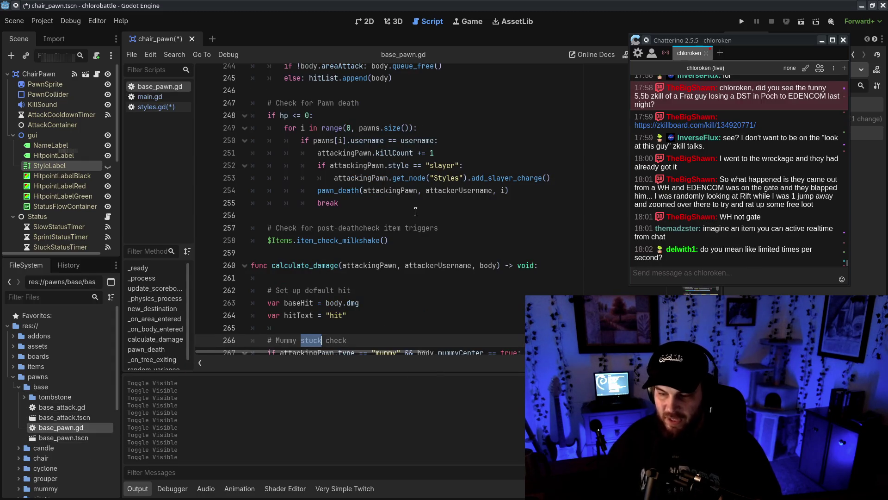
{"action": "left_click", "coordinate": [482, 315]}
{"action": "scroll", "coordinate": [482, 315], "scroll_direction": "down", "scroll_amount": 10}
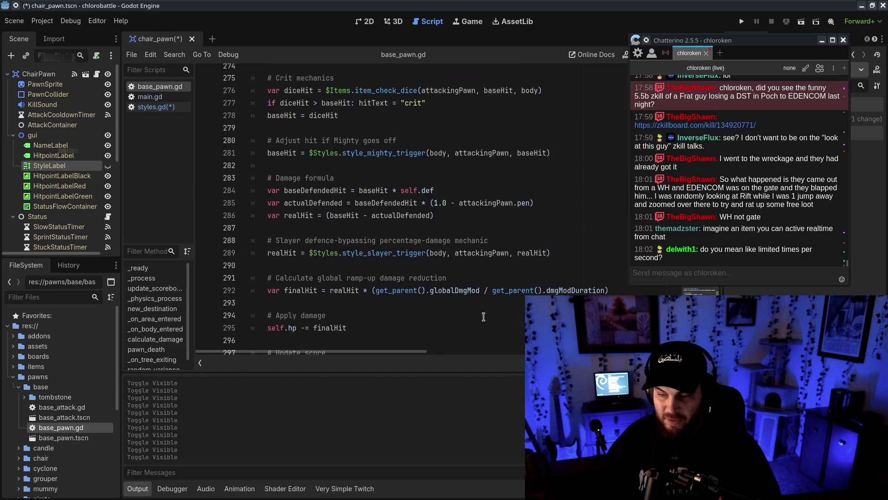
{"action": "scroll", "coordinate": [484, 316], "scroll_direction": "down", "scroll_amount": 2}
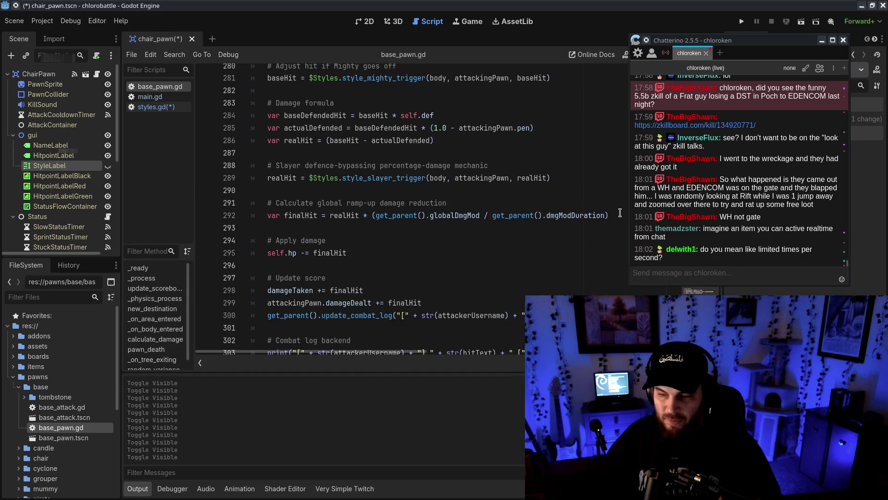
{"action": "left_click_drag", "start_coordinate": [619, 212], "coordinate": [620, 208]}
{"action": "key", "text": "ctrl+c"}
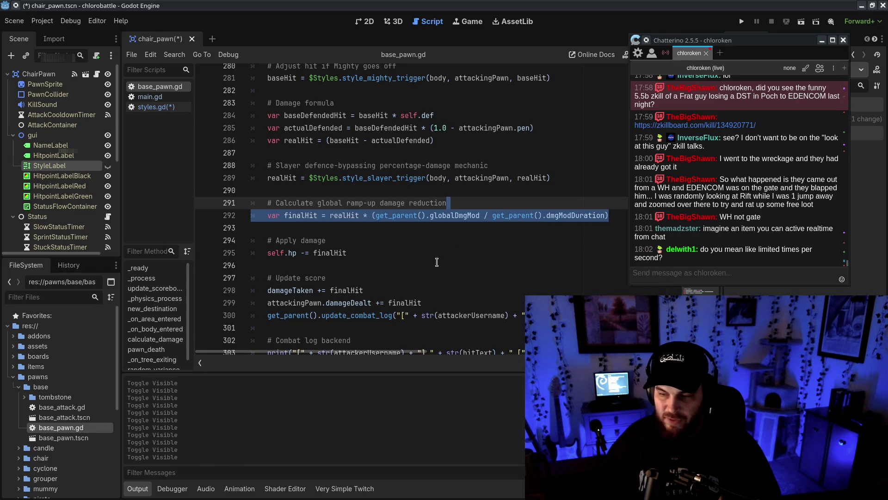
{"action": "left_click", "coordinate": [436, 261]}
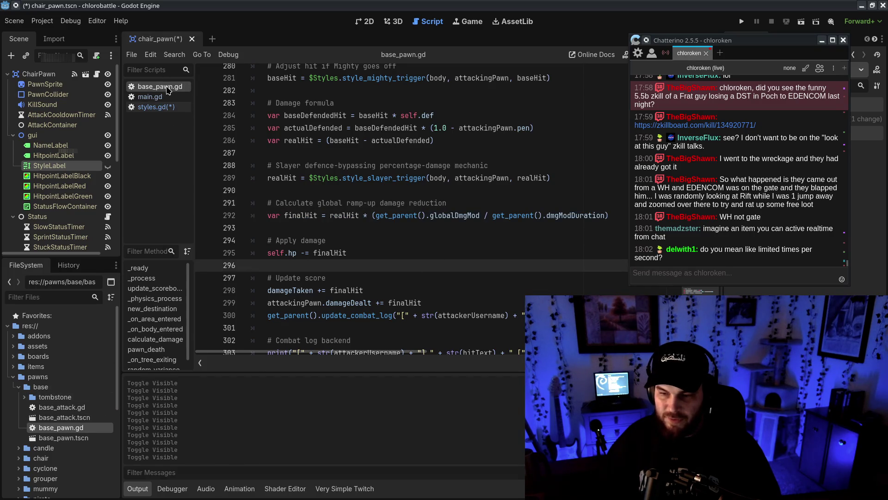
{"action": "middle_click", "coordinate": [168, 90]}
Paste the finalHit line under bullyDmg and indent it
{"action": "left_click", "coordinate": [264, 199]}
{"action": "key", "text": "ctrl+v"}
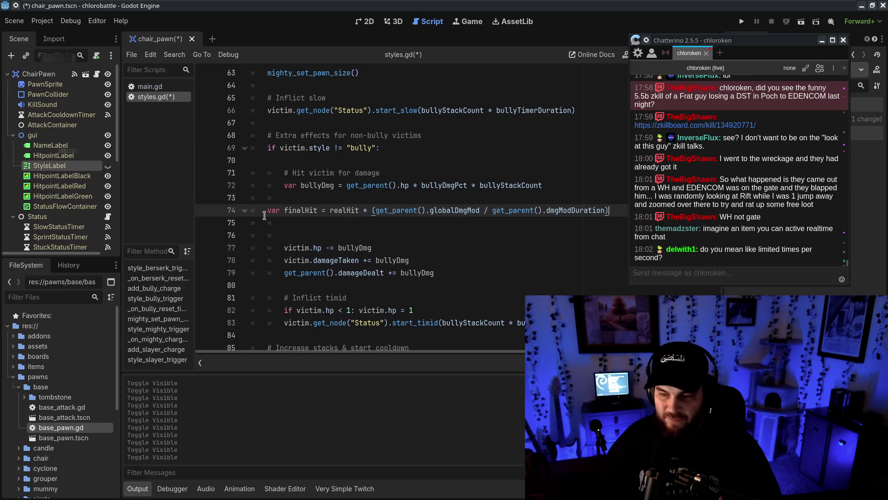
{"action": "key", "text": "Tab"}
{"action": "left_click_drag", "start_coordinate": [707, 53], "coordinate": [781, 50]}
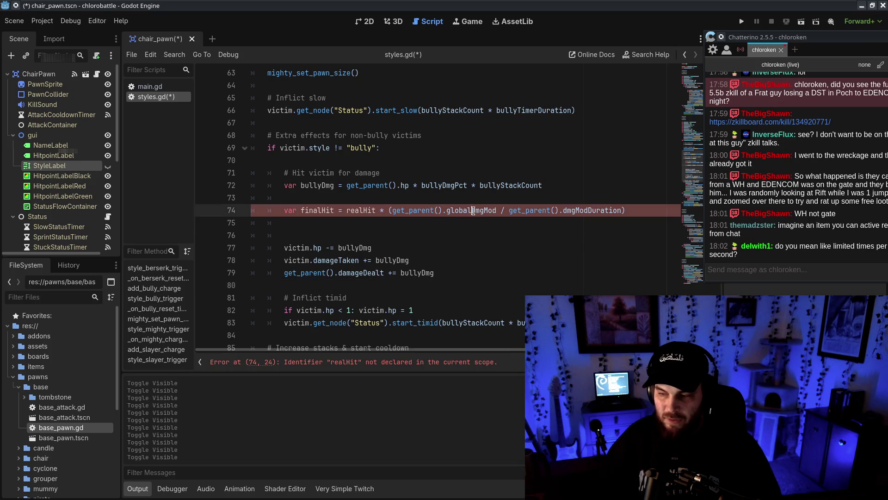
Change both get_parent() calls to get_parent().get_parent() and replace realHit with bullyDmg
{"action": "left_click_drag", "start_coordinate": [393, 210], "coordinate": [442, 209]}
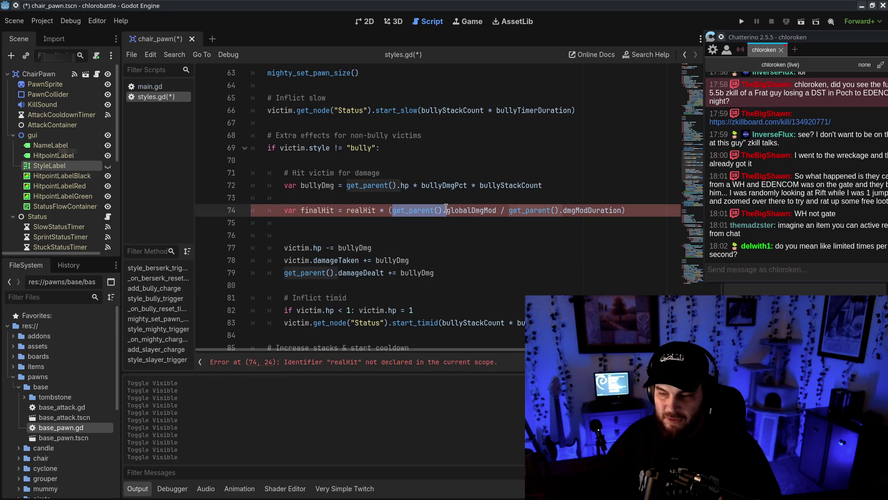
{"action": "key", "text": "ctrl+c"}
{"action": "key", "text": "Right"}
{"action": "key", "text": "ctrl+v"}
{"action": "left_click", "coordinate": [618, 210]}
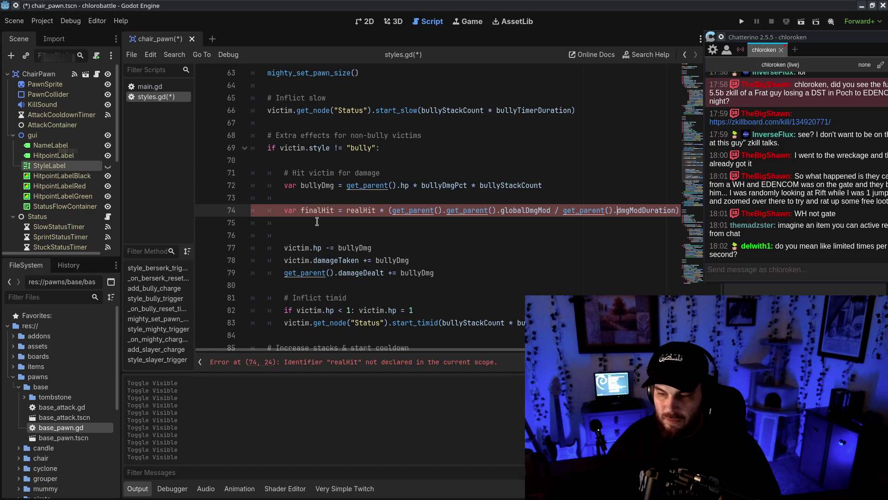
{"action": "key", "text": "ctrl+v"}
{"action": "double_click", "coordinate": [311, 185]}
{"action": "key", "text": "ctrl+c"}
{"action": "double_click", "coordinate": [356, 210]}
{"action": "key", "text": "ctrl+v"}
{"action": "key", "text": "Down"}
{"action": "key", "text": "Down"}
Replace bullyDmg with finalHit in the victim.hp, damageTaken and damageDealt lines
{"action": "left_click", "coordinate": [325, 211]}
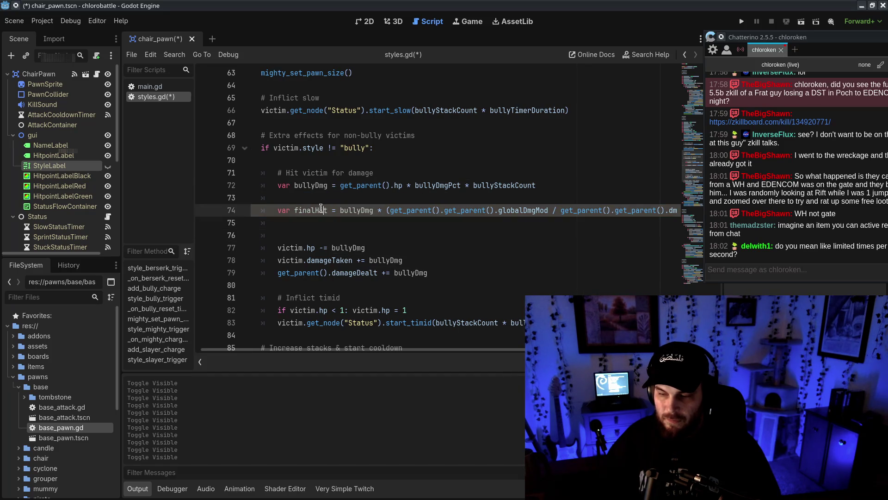
{"action": "double_click", "coordinate": [325, 212]}
{"action": "left_click", "coordinate": [343, 244]}
{"action": "double_click", "coordinate": [348, 247]}
{"action": "key", "text": "ctrl+v"}
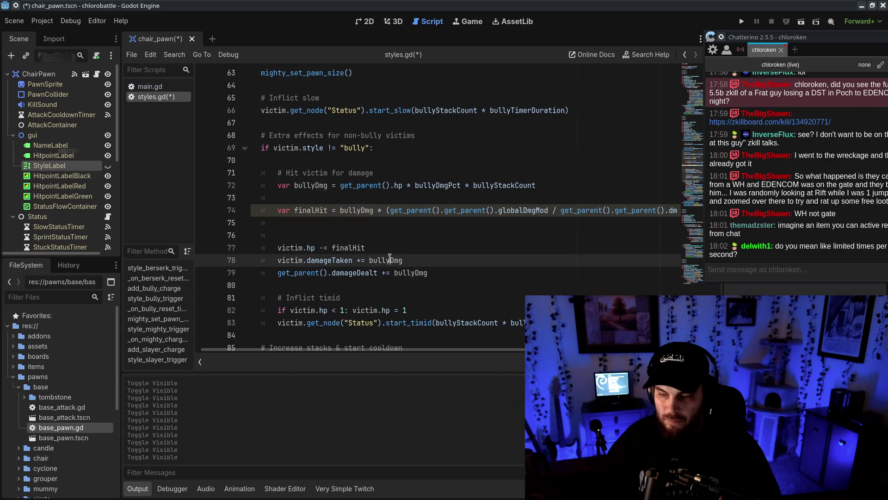
{"action": "double_click", "coordinate": [385, 260]}
{"action": "key", "text": "ctrl+v"}
{"action": "double_click", "coordinate": [411, 273]}
{"action": "key", "text": "ctrl+v"}
Delete the extra blank lines around the bullyDmg and finalHit lines
{"action": "left_click", "coordinate": [313, 235]}
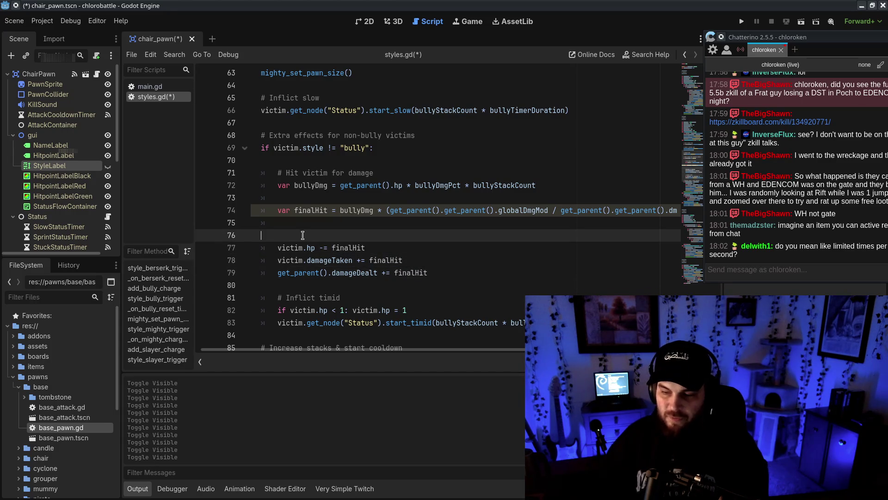
{"action": "key", "text": "BackSpace"}
{"action": "key", "text": "BackSpace"}
{"action": "left_click", "coordinate": [300, 196]}
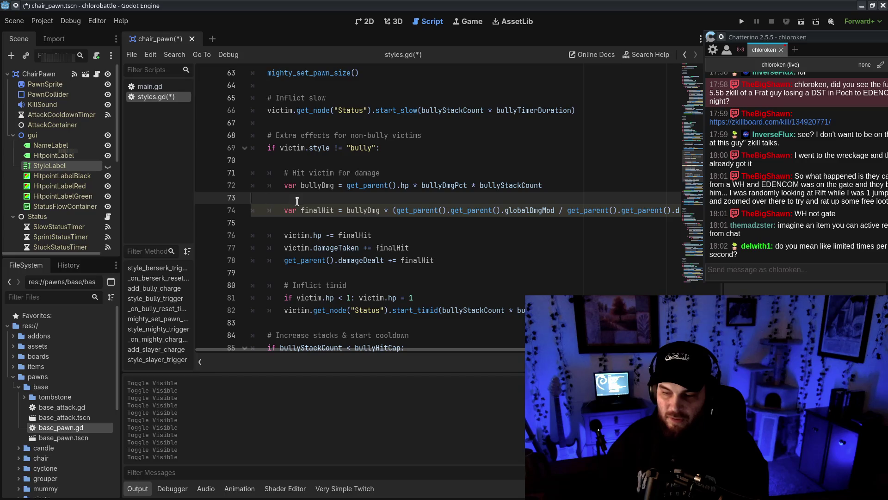
{"action": "key", "text": "Escape"}
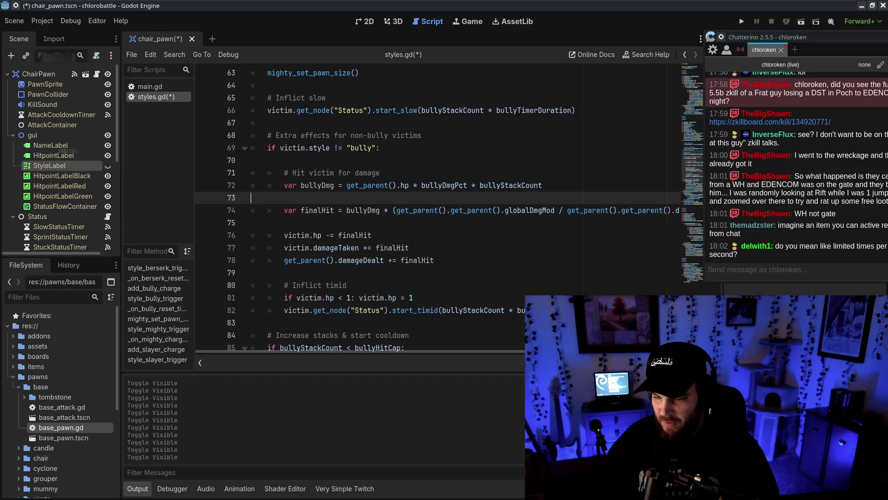
{"action": "left_click", "coordinate": [278, 235]}
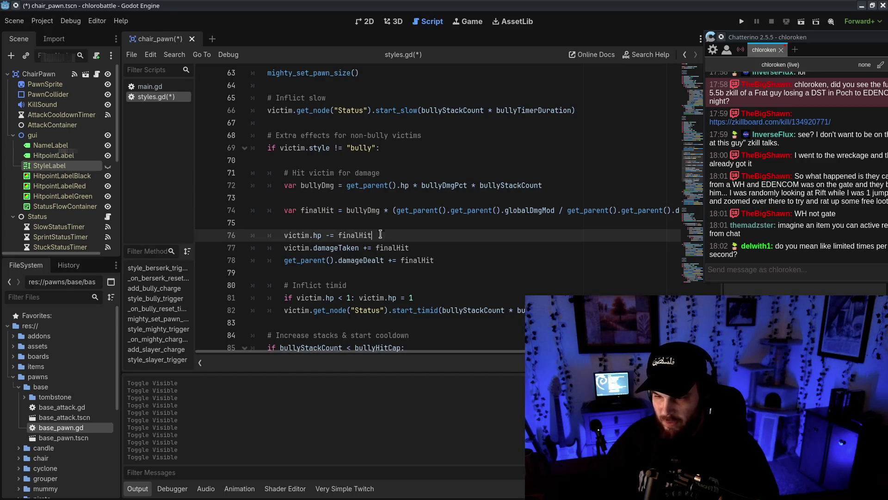
{"action": "left_click", "coordinate": [296, 198]}
{"action": "key", "text": "BackSpace"}
{"action": "double_click", "coordinate": [329, 187]}
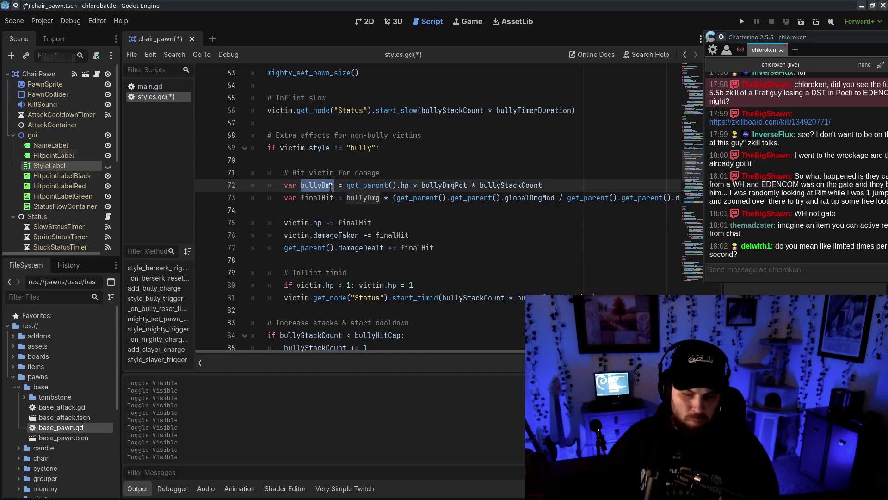
{"action": "left_click", "coordinate": [307, 206]}
{"action": "left_click", "coordinate": [305, 197]}
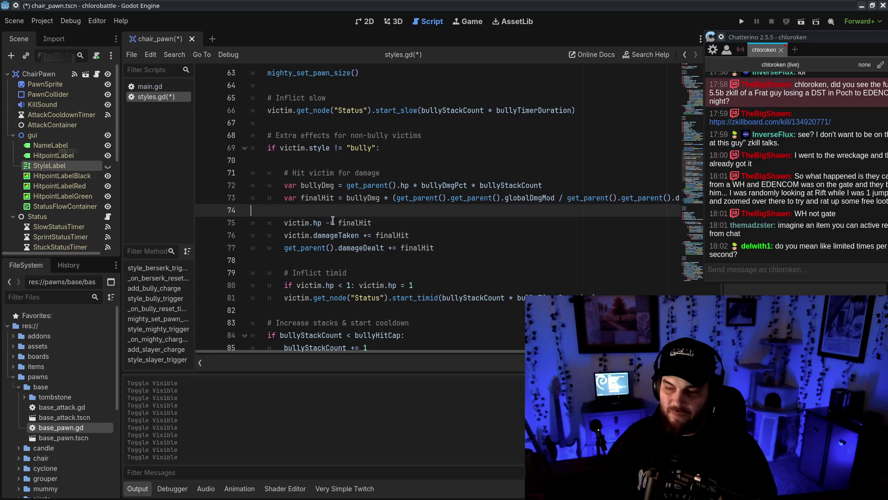
{"action": "left_click_drag", "start_coordinate": [381, 198], "coordinate": [679, 198]}
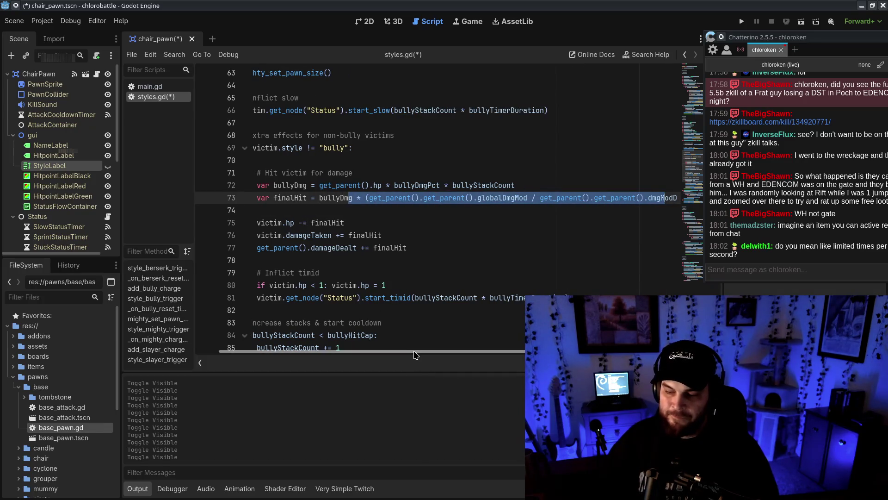
{"action": "left_click_drag", "start_coordinate": [416, 351], "coordinate": [389, 351]}
{"action": "left_click", "coordinate": [581, 185]}
{"action": "key", "text": "Return"}
{"action": "key", "text": "Return"}
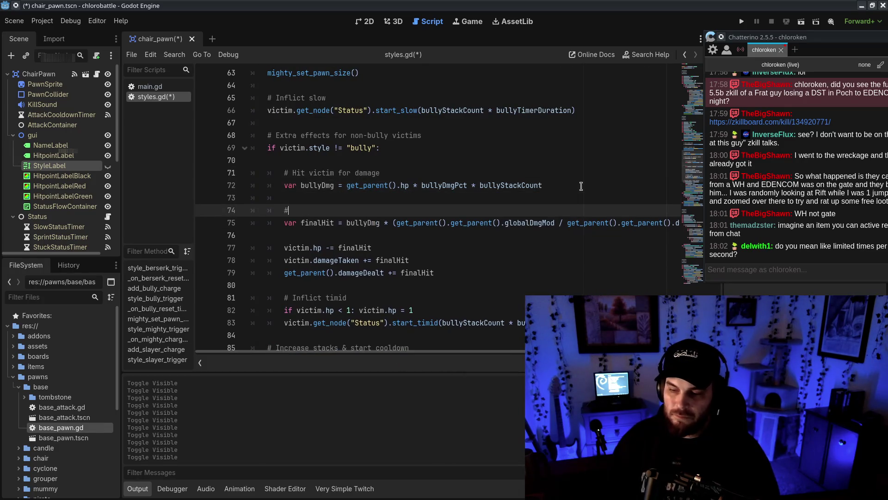
{"action": "type", "text": "# Reduce damage for gl"}
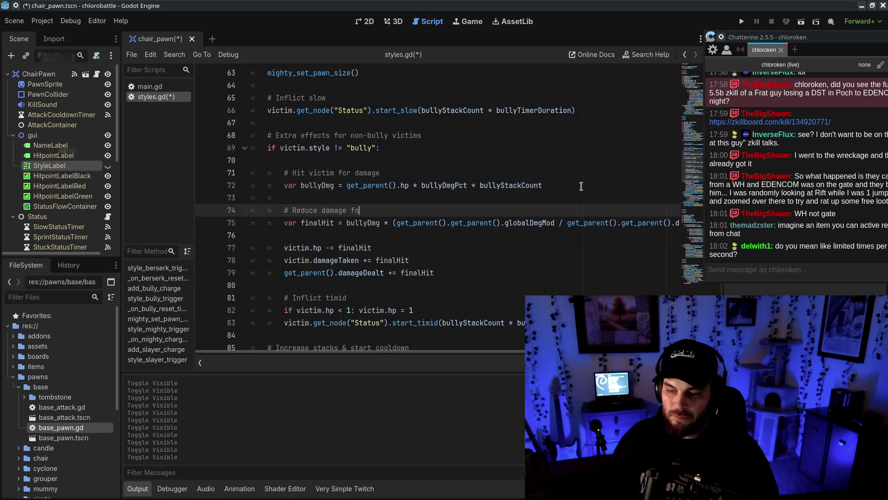
{"action": "type", "text": "obal dmg mod"}
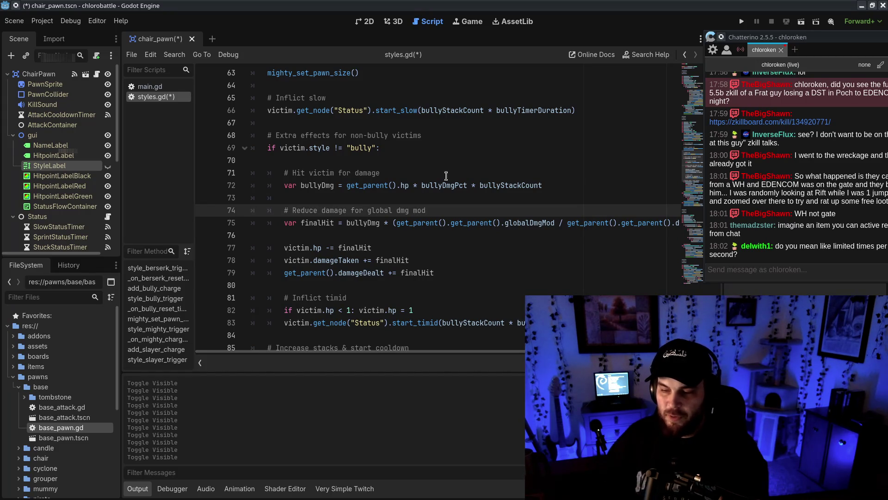
{"action": "left_click", "coordinate": [343, 198]}
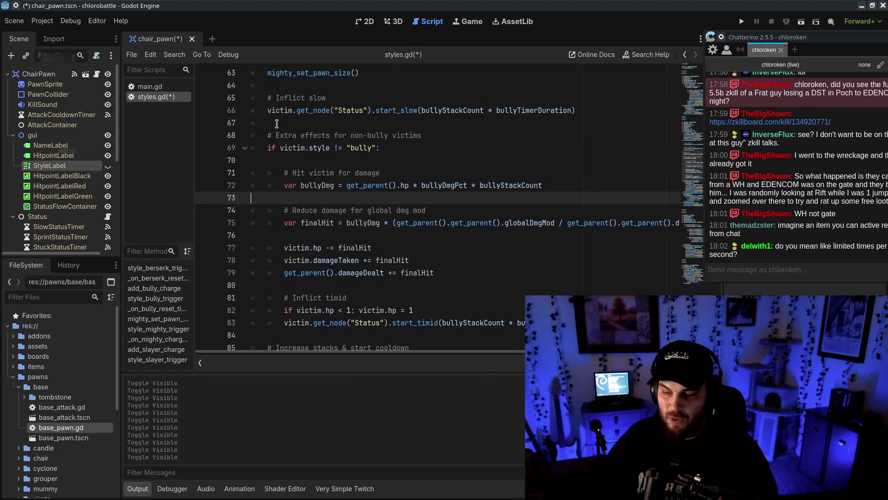
{"action": "left_click", "coordinate": [431, 235]}
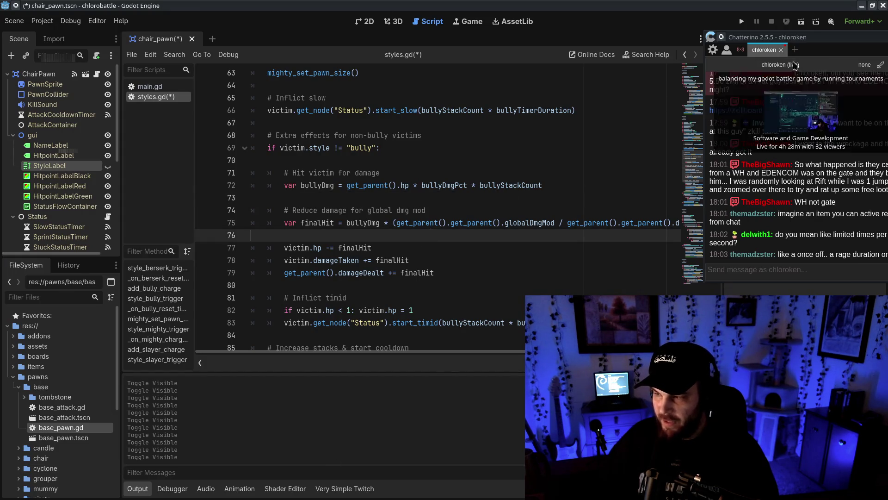
Undock and move the chat window aside, then open the wiki's Styles page in Firefox
{"action": "mouse_move", "coordinate": [835, 40]}
{"action": "left_mouse_down"}
{"action": "mouse_move", "coordinate": [721, 35]}
{"action": "mouse_move", "coordinate": [738, 20]}
{"action": "mouse_move", "coordinate": [773, 30]}
{"action": "mouse_move", "coordinate": [771, 43]}
{"action": "left_mouse_up"}
{"action": "left_click_drag", "start_coordinate": [345, 110], "coordinate": [431, 297]}
{"action": "left_click", "coordinate": [434, 260]}
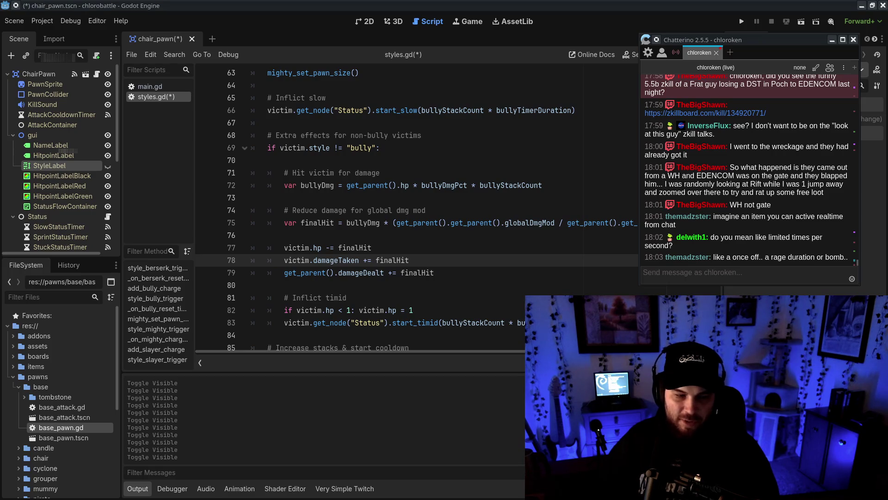
{"action": "key", "text": "alt+Tab"}
{"action": "left_click", "coordinate": [173, 146]}
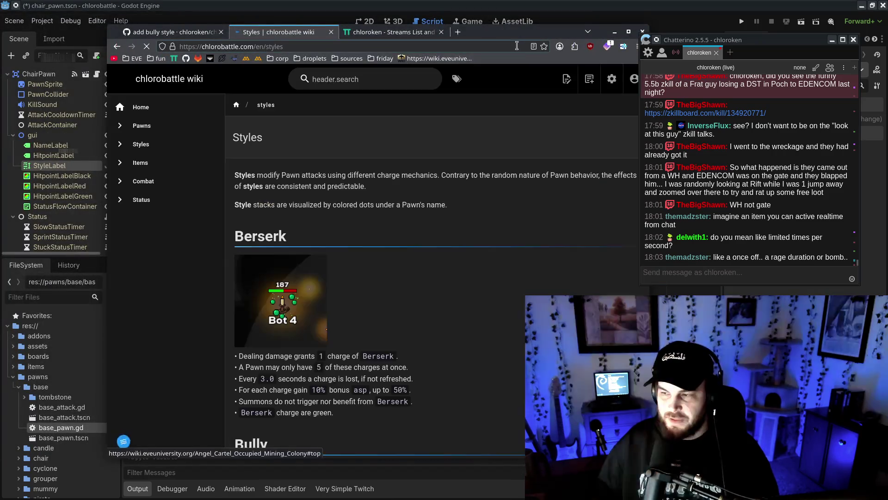
Open the Styles wiki page for editing and start a new line under the Bully touch-damage bullet
{"action": "left_click", "coordinate": [523, 68]}
{"action": "left_click", "coordinate": [504, 119]}
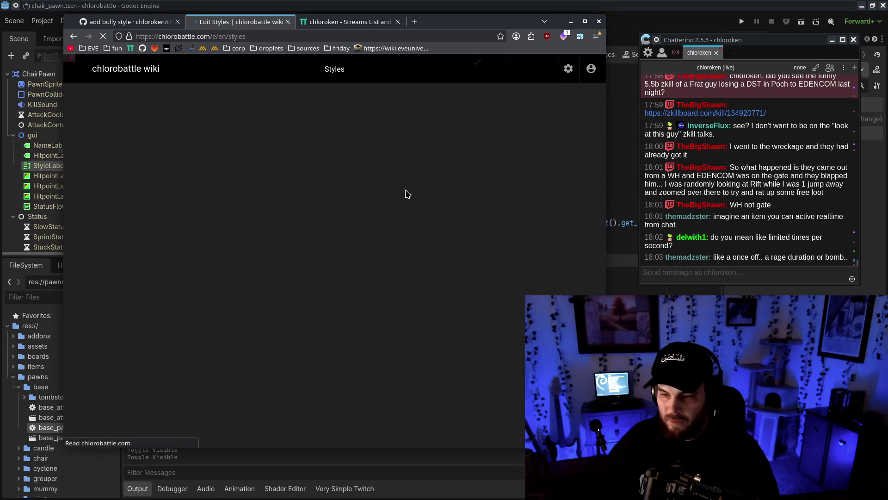
{"action": "scroll", "coordinate": [243, 208], "scroll_direction": "down", "scroll_amount": 3}
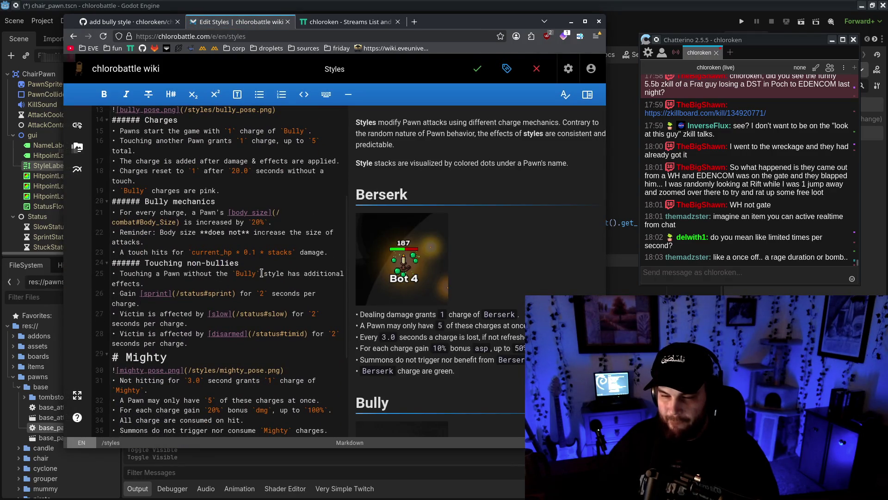
{"action": "left_click", "coordinate": [329, 253]}
{"action": "key", "text": "Return"}
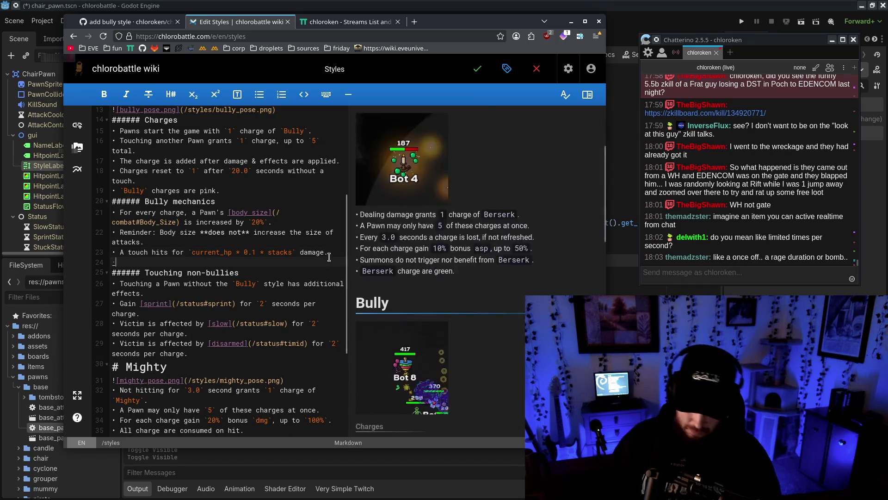
Add a bullet saying the damage bypasses all combat calculations except the early-game global damage ramp, and save
{"action": "type", "text": "-"}
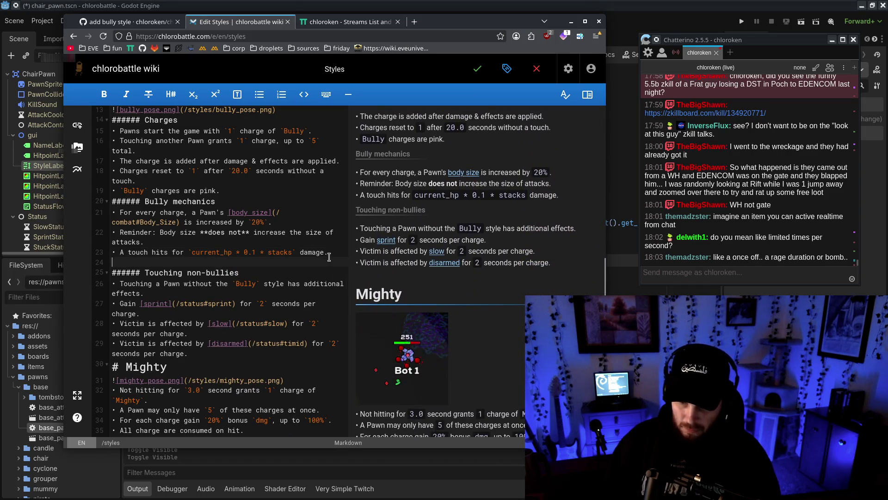
{"action": "type", "text": "-"}
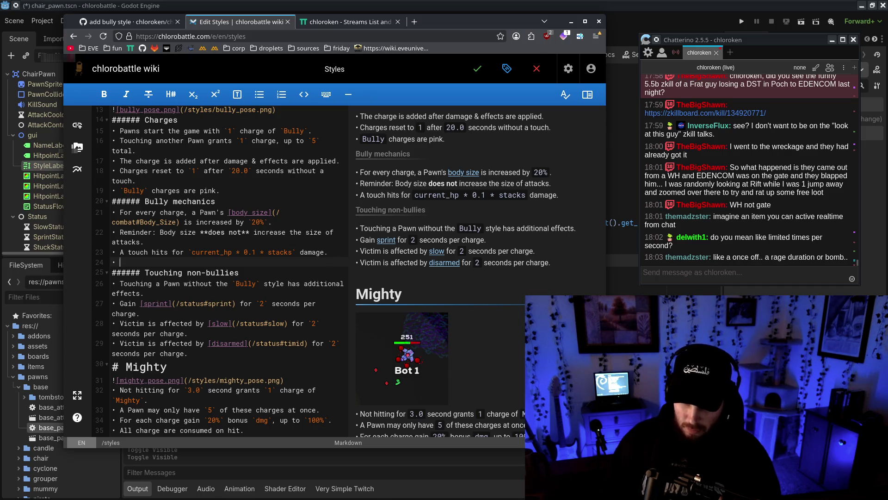
{"action": "key", "text": "Home"}
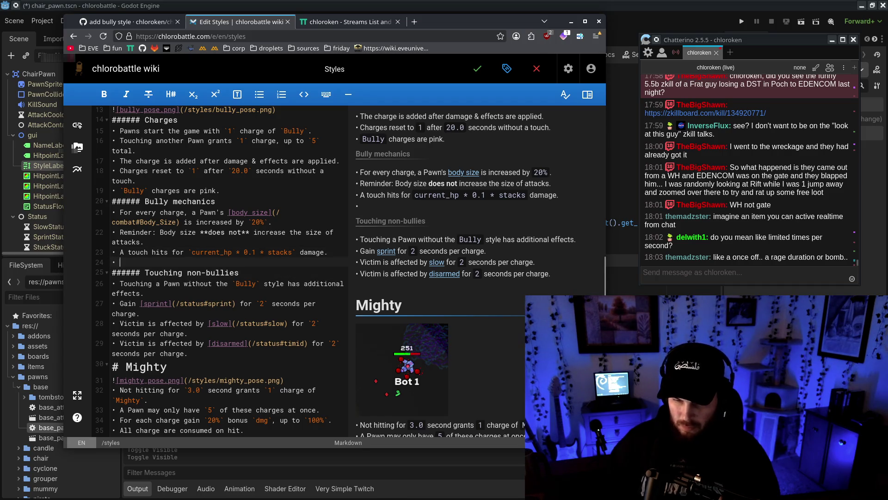
{"action": "type", "text": "This damage bypasses all"}
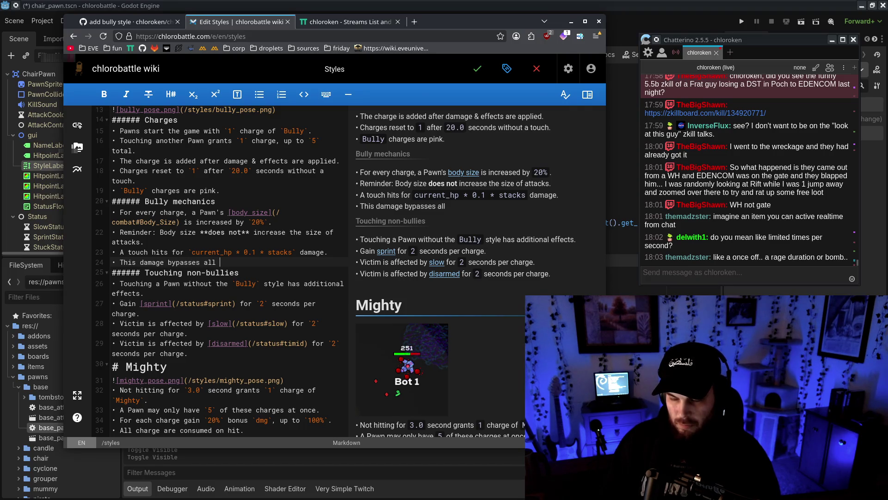
{"action": "type", "text": " combat calculation"}
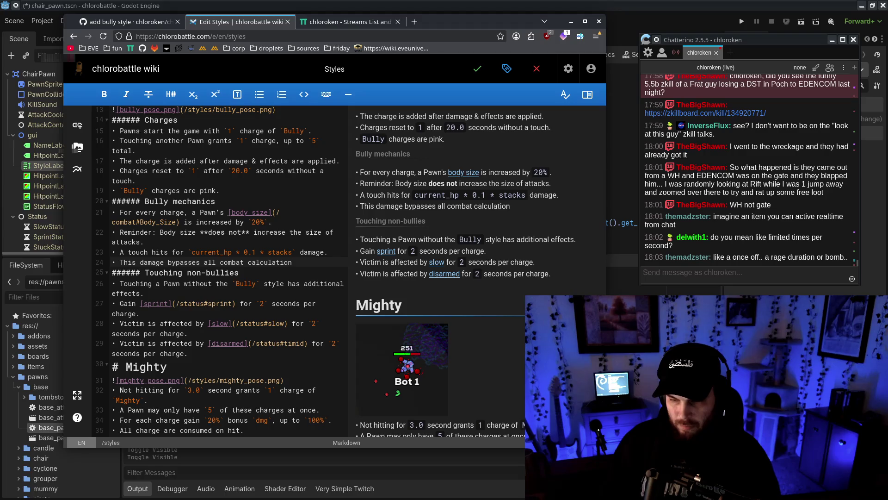
{"action": "type", "text": "ept "}
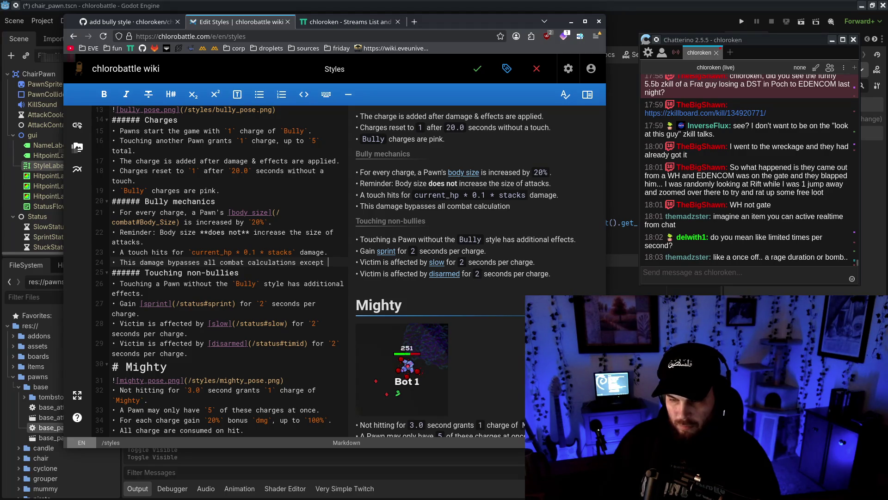
{"action": "type", "text": "the global "}
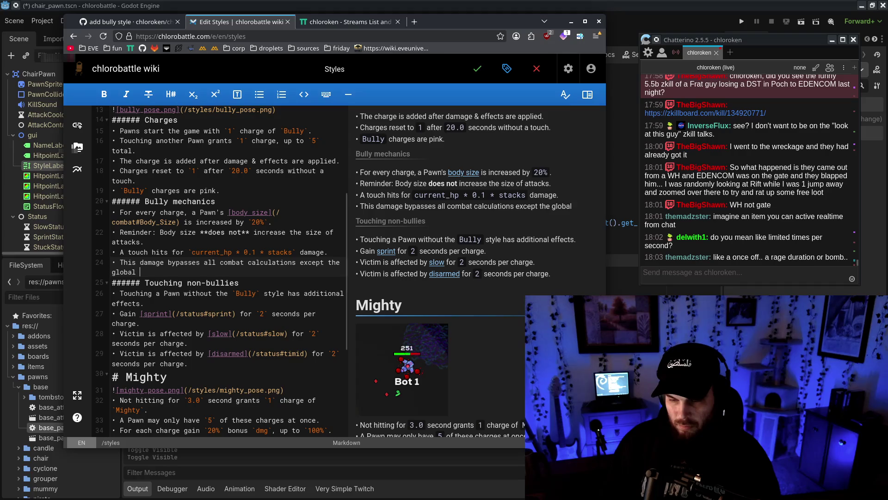
{"action": "type", "text": "damage"}
{"action": "type", "text": " ramp at the st"}
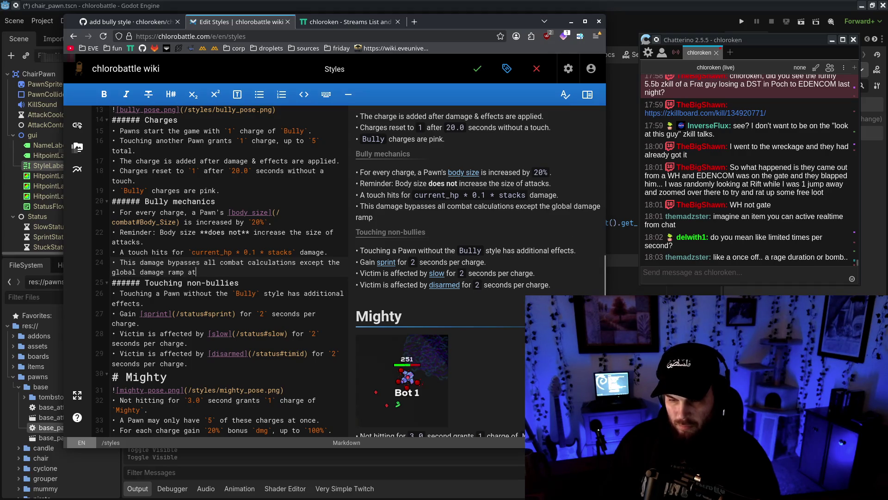
{"action": "type", "text": "art of the game."}
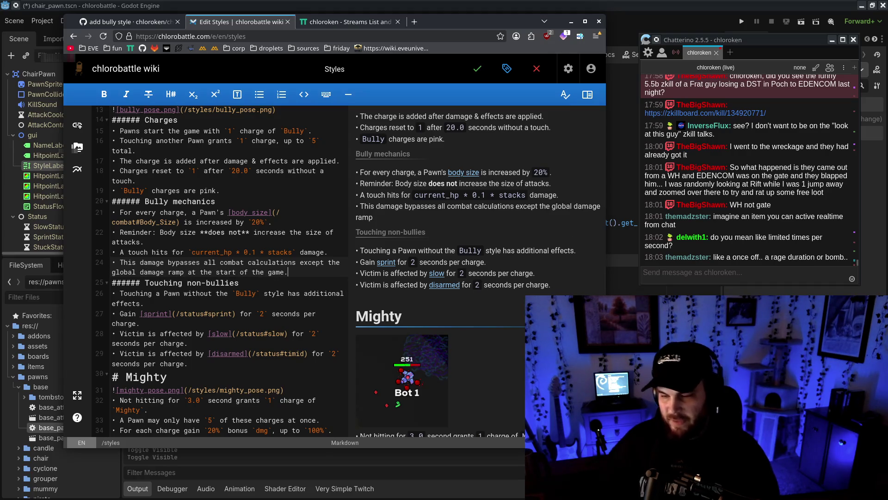
{"action": "left_click", "coordinate": [478, 68]}
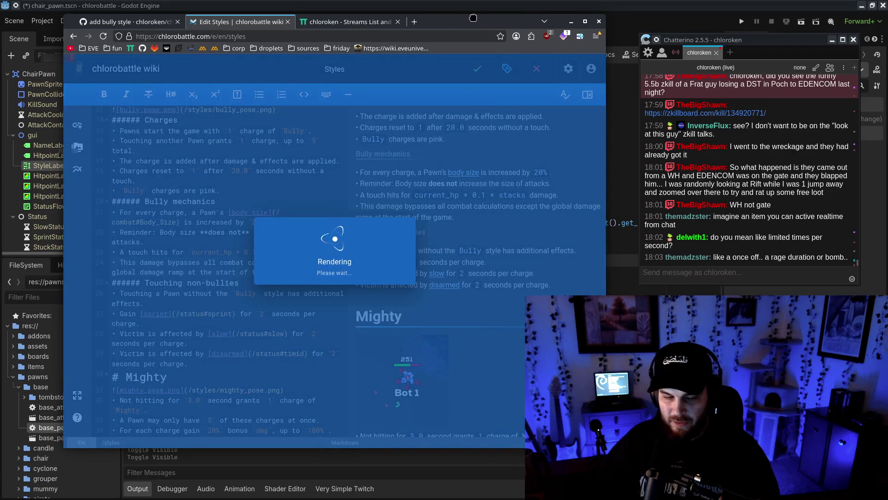
{"action": "left_click_drag", "start_coordinate": [478, 21], "coordinate": [0, 41]}
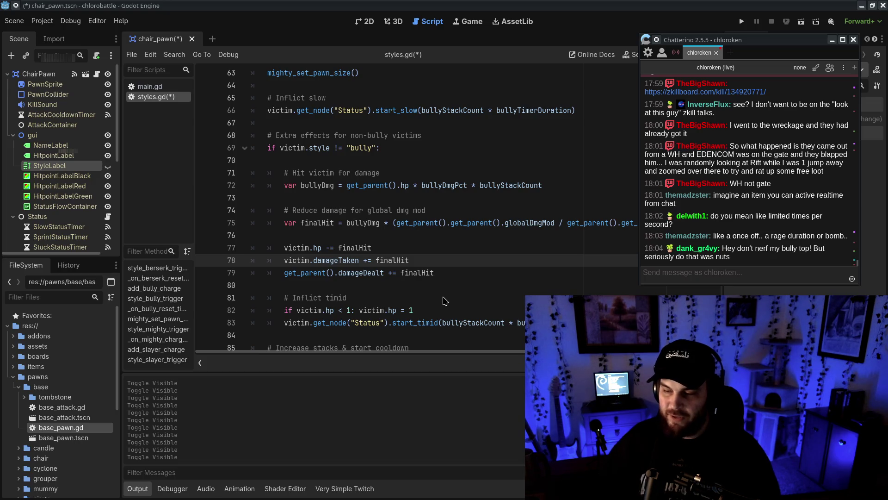
{"action": "scroll", "coordinate": [445, 301], "scroll_direction": "up", "scroll_amount": 6}
{"action": "scroll", "coordinate": [327, 250], "scroll_direction": "down", "scroll_amount": 7}
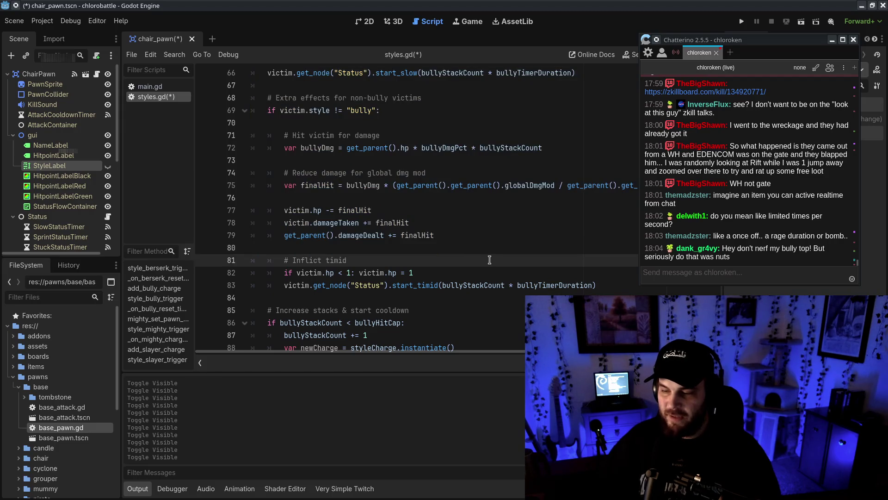
{"action": "left_click", "coordinate": [518, 248]}
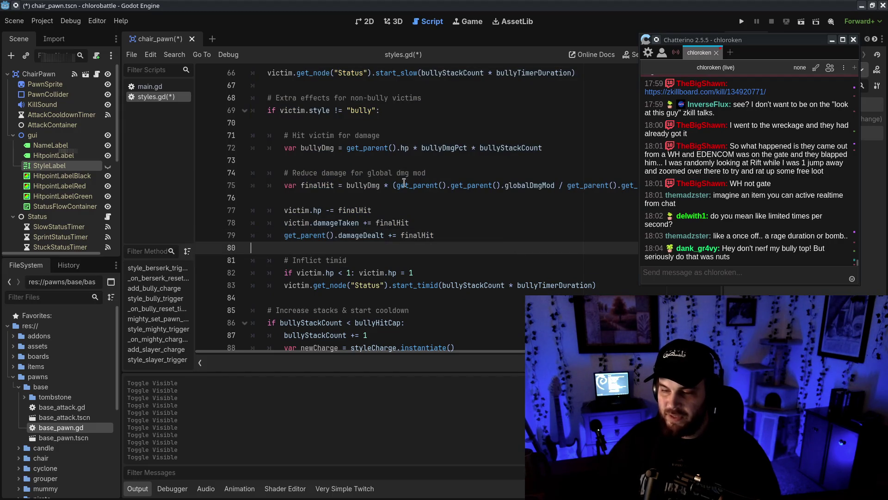
{"action": "scroll", "coordinate": [444, 282], "scroll_direction": "down", "scroll_amount": 3}
{"action": "scroll", "coordinate": [443, 286], "scroll_direction": "up", "scroll_amount": 5}
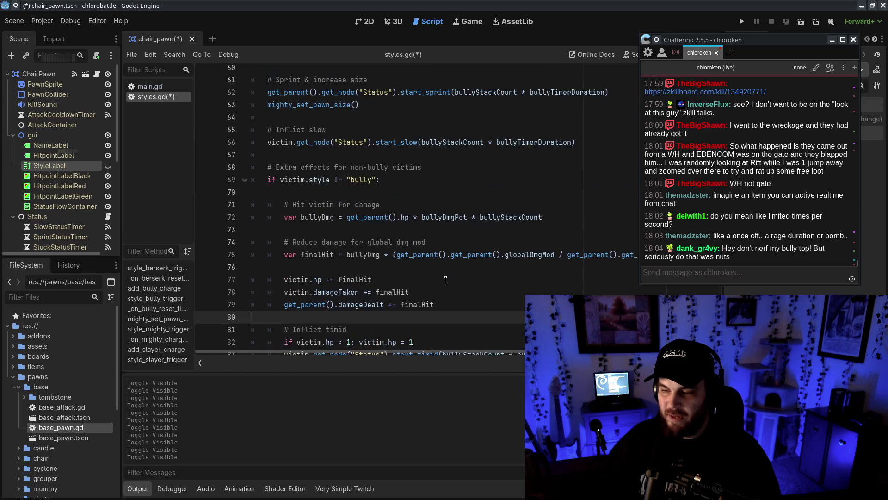
{"action": "scroll", "coordinate": [442, 287], "scroll_direction": "up", "scroll_amount": 5}
{"action": "scroll", "coordinate": [502, 295], "scroll_direction": "down", "scroll_amount": 1}
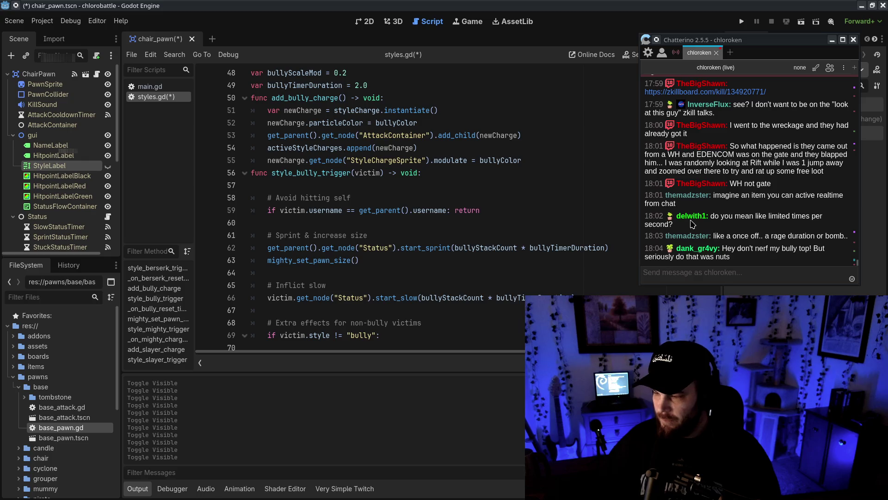
{"action": "left_click", "coordinate": [657, 220]}
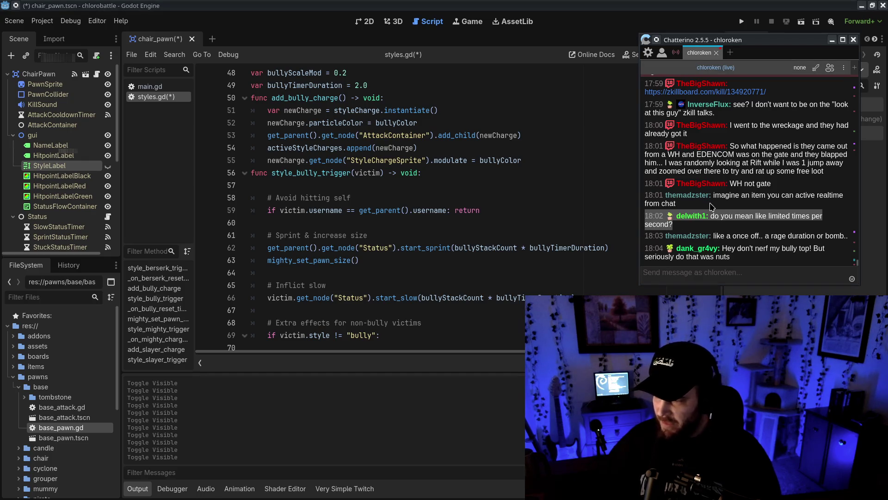
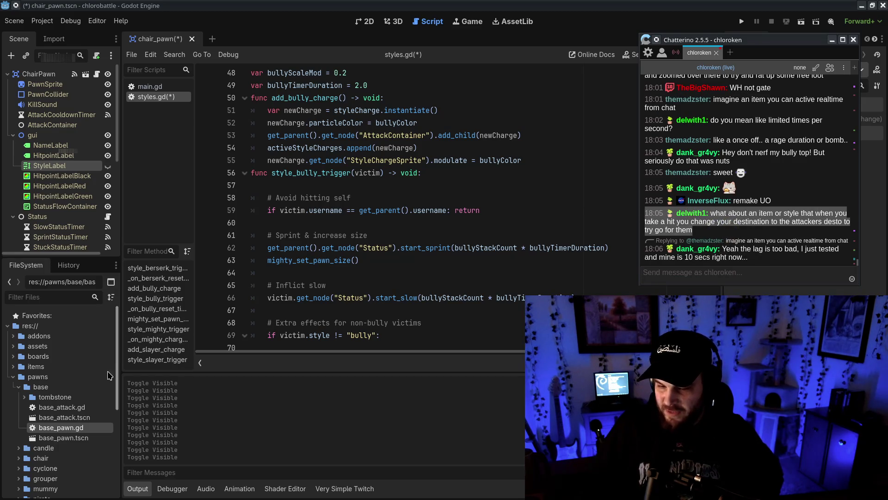
Collapse the pawns and styles folders, expand items, and open items.gd
{"action": "double_click", "coordinate": [81, 376]}
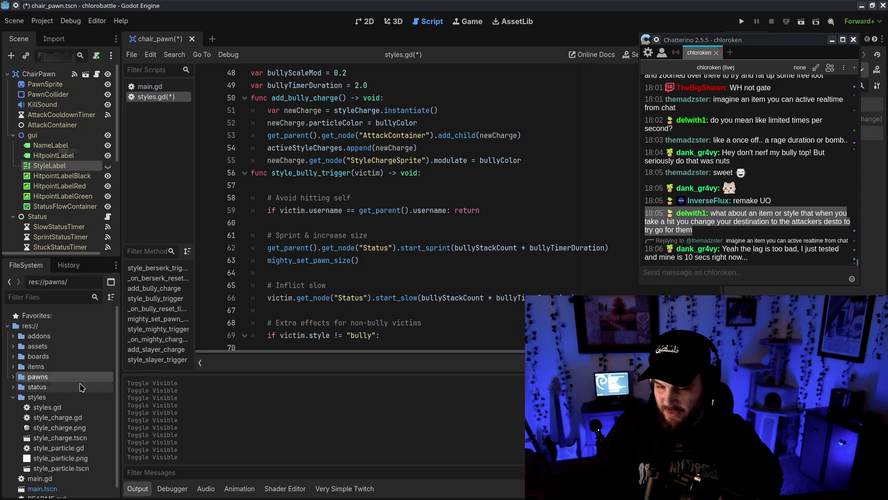
{"action": "double_click", "coordinate": [82, 397]}
{"action": "double_click", "coordinate": [82, 367]}
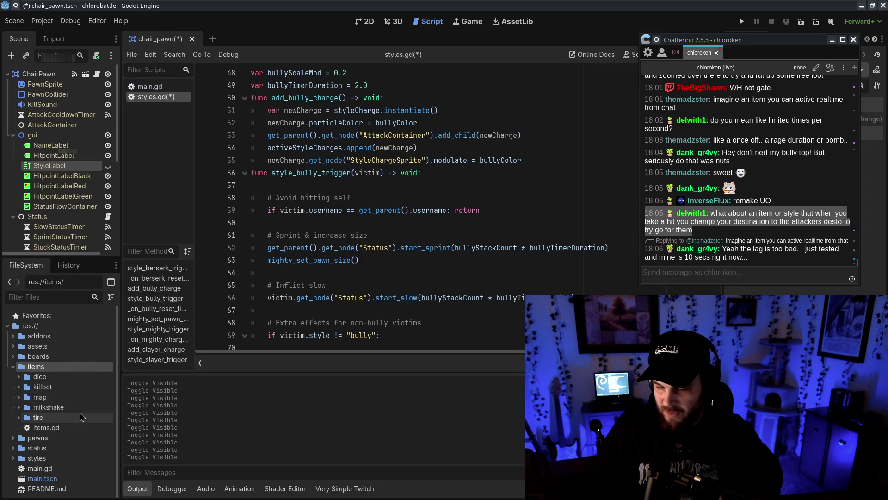
{"action": "double_click", "coordinate": [81, 428]}
Scroll down to the SKATES section and place the caret on the empty line before the redirect
{"action": "scroll", "coordinate": [462, 303], "scroll_direction": "down", "scroll_amount": 20}
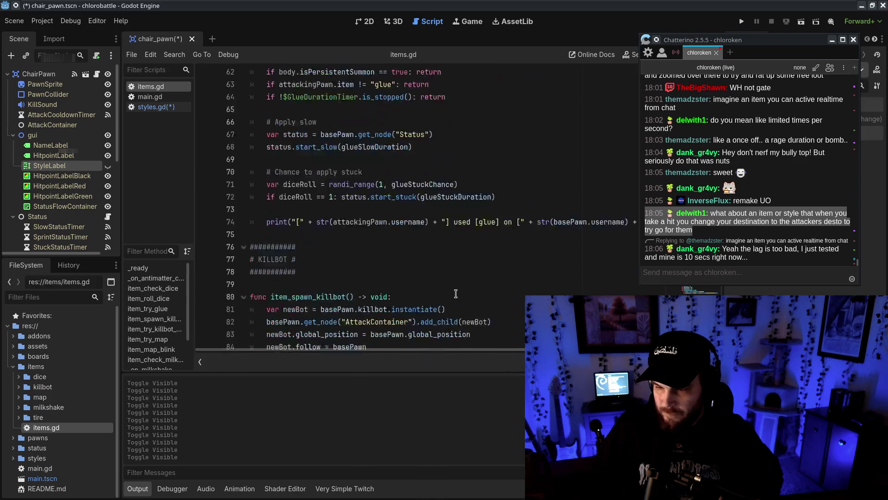
{"action": "scroll", "coordinate": [463, 303], "scroll_direction": "down", "scroll_amount": 10}
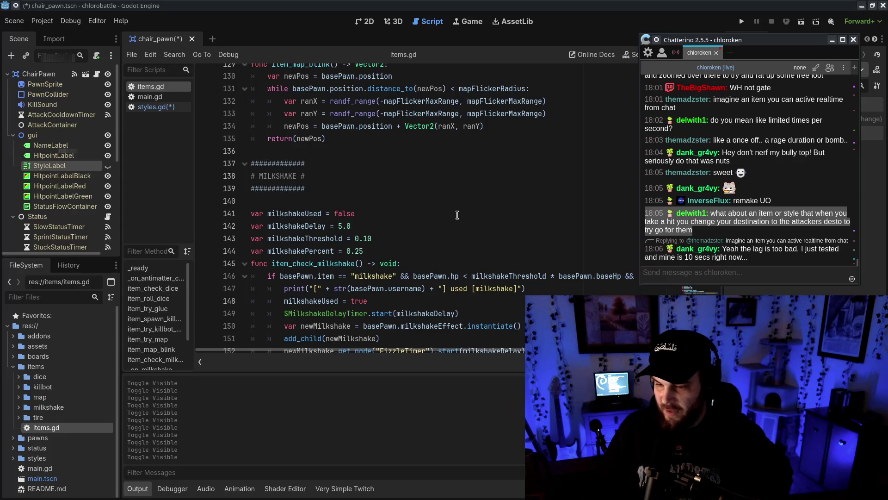
{"action": "scroll", "coordinate": [457, 224], "scroll_direction": "down", "scroll_amount": 2}
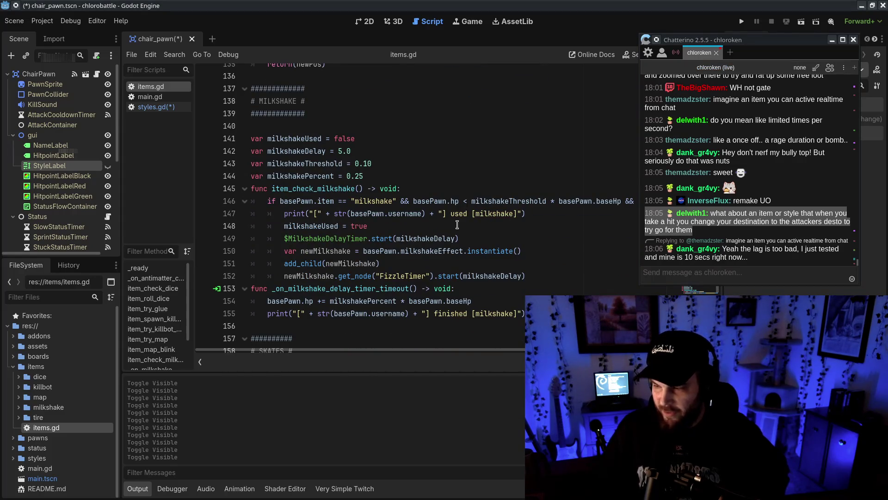
{"action": "scroll", "coordinate": [458, 231], "scroll_direction": "down", "scroll_amount": 7}
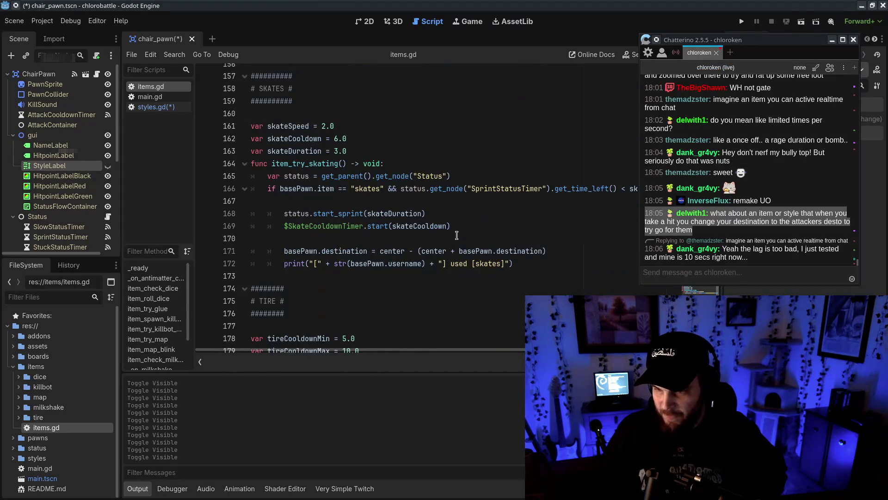
{"action": "mouse_move", "coordinate": [743, 44]}
{"action": "left_mouse_down"}
{"action": "mouse_move", "coordinate": [783, 38]}
{"action": "mouse_move", "coordinate": [760, 35]}
{"action": "left_mouse_up"}
{"action": "scroll", "coordinate": [519, 148], "scroll_direction": "down", "scroll_amount": 2}
{"action": "left_click", "coordinate": [474, 164]}
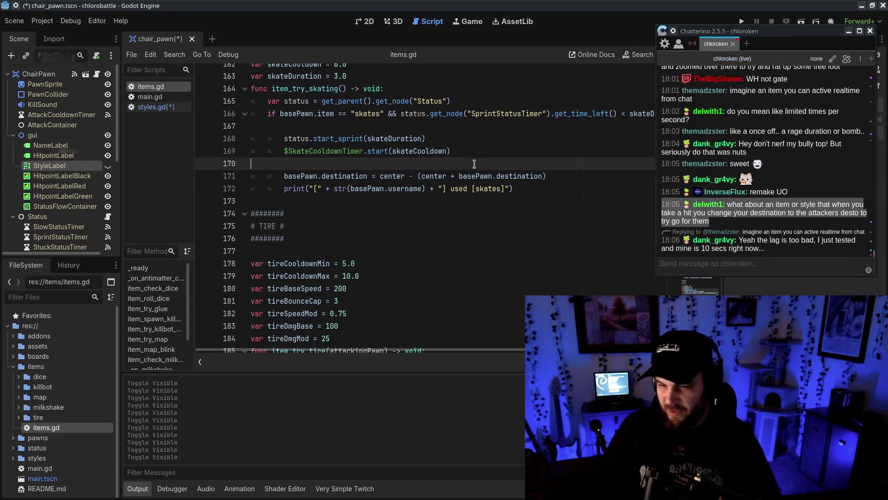
Add the comment '# Redirect to "mirror" of destination' above basePawn.destination and save items.gd
{"action": "key", "text": "Return"}
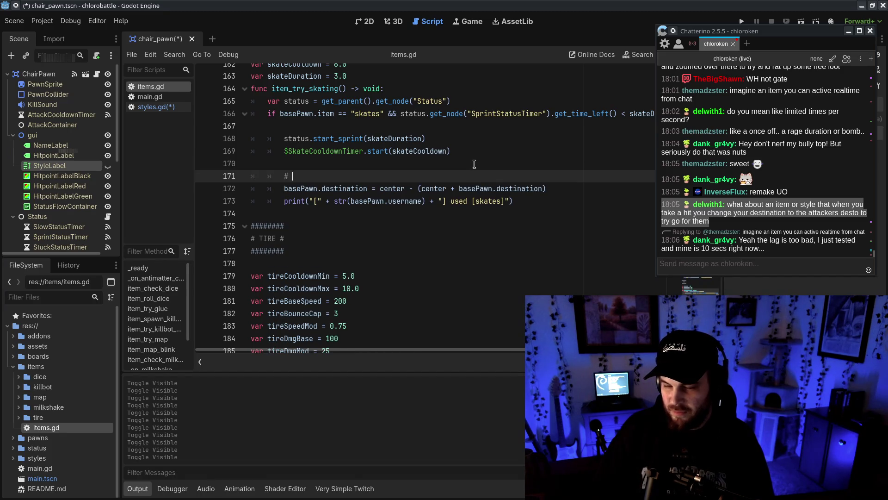
{"action": "type", "text": "Redirect to \"mirror\" of d"}
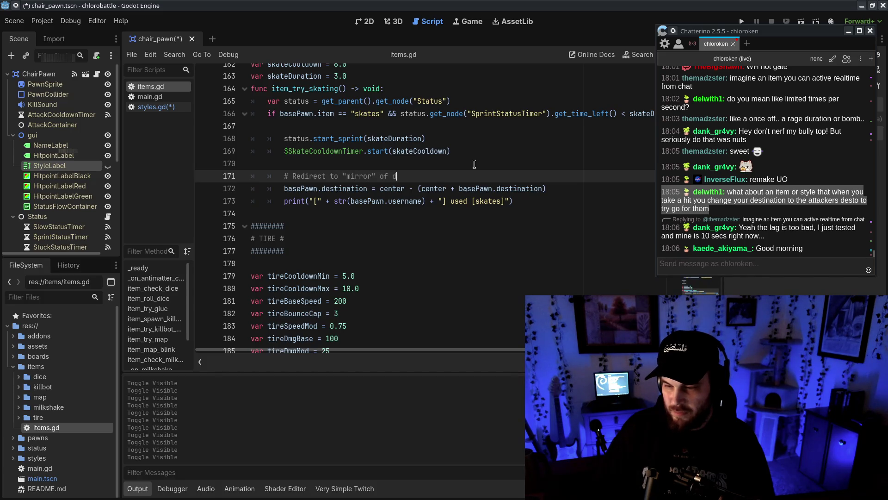
{"action": "type", "text": "ation"}
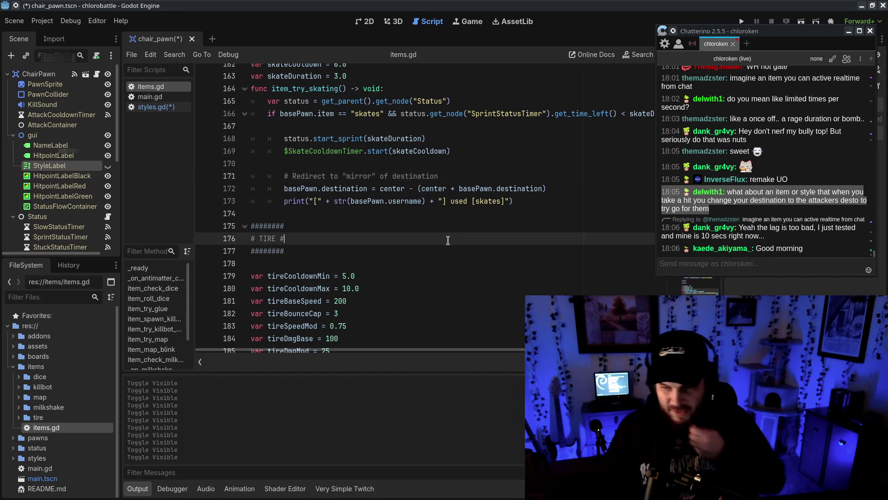
{"action": "left_click", "coordinate": [465, 238]}
{"action": "left_click", "coordinate": [435, 289]}
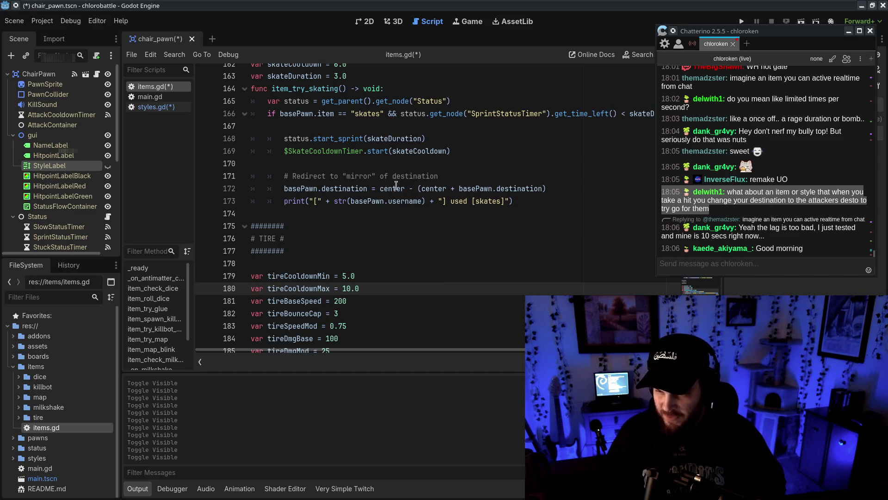
{"action": "left_click", "coordinate": [397, 188]}
{"action": "key", "text": "End"}
{"action": "key", "text": "ctrl+s"}
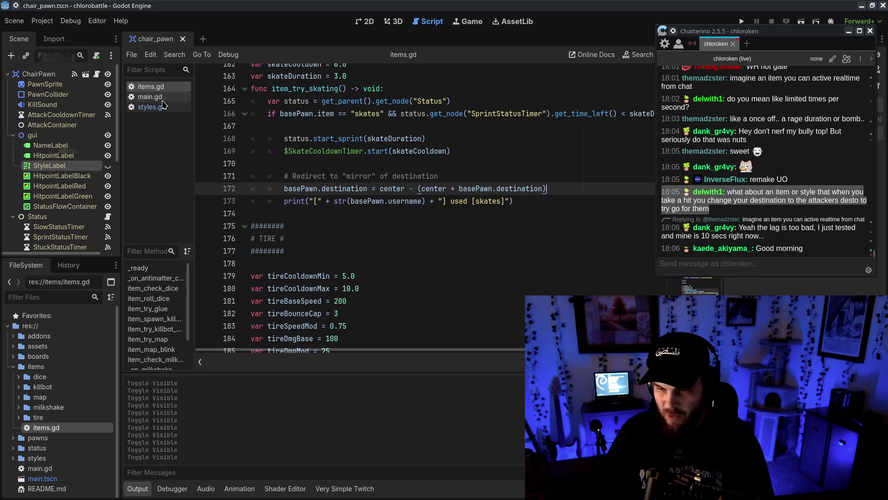
Open boards/1 lobby/board_lobby.gd from the FileSystem dock
{"action": "left_click", "coordinate": [163, 105]}
{"action": "left_click", "coordinate": [158, 87]}
{"action": "double_click", "coordinate": [81, 355]}
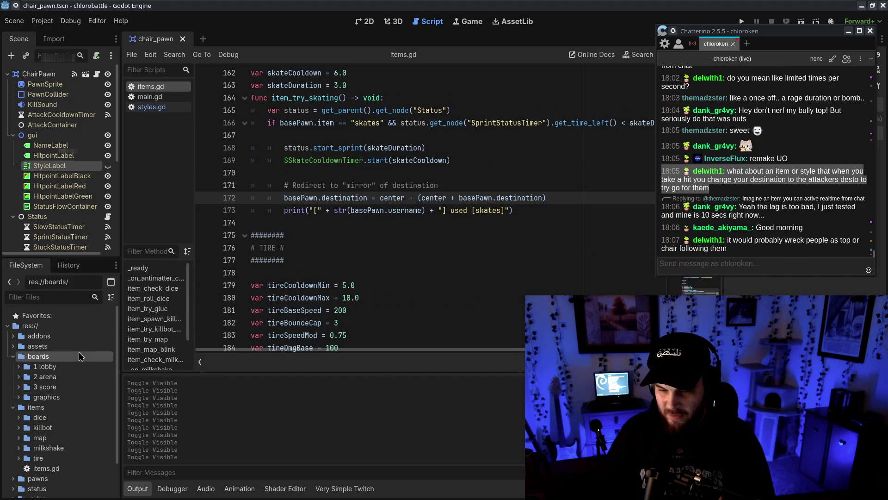
{"action": "double_click", "coordinate": [46, 366]}
{"action": "double_click", "coordinate": [62, 376]}
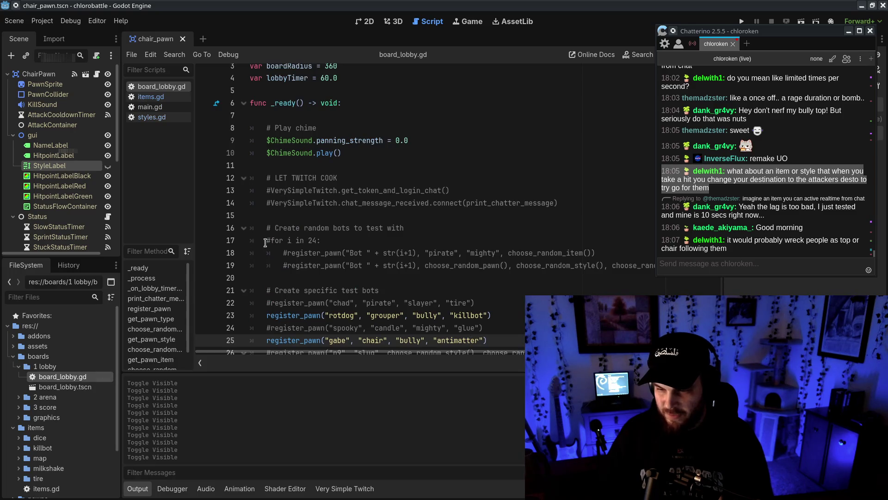
Uncomment the bot loop, using random pawn and style with the "skates" item, and save
{"action": "left_click", "coordinate": [266, 240]}
{"action": "key", "text": "Delete"}
{"action": "left_click", "coordinate": [288, 252]}
{"action": "key", "text": "BackSpace"}
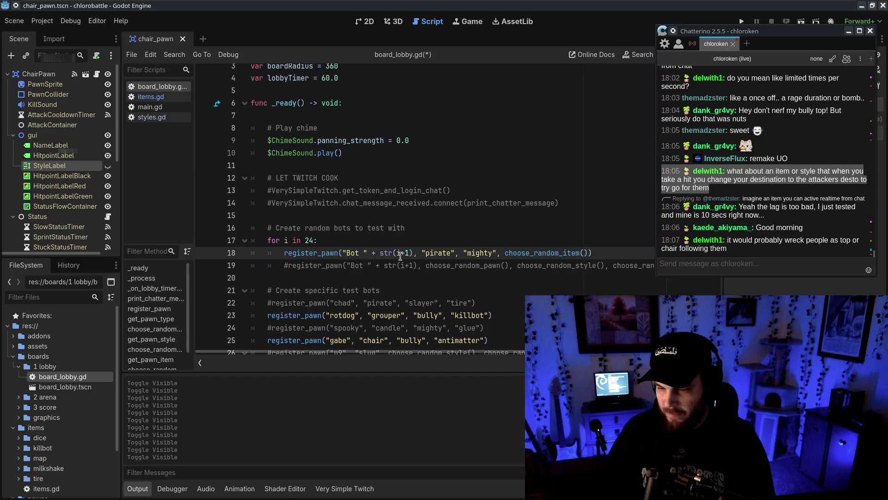
{"action": "left_click_drag", "start_coordinate": [425, 265], "coordinate": [603, 269]}
{"action": "key", "text": "ctrl+c"}
{"action": "left_click_drag", "start_coordinate": [425, 252], "coordinate": [496, 252]}
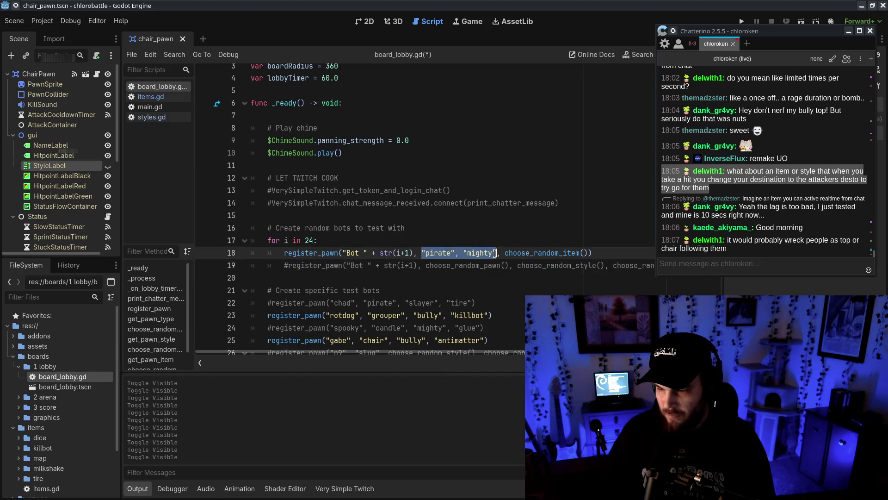
{"action": "key", "text": "ctrl+v"}
{"action": "left_click_drag", "start_coordinate": [609, 253], "coordinate": [623, 254]}
{"action": "key", "text": "BackSpace"}
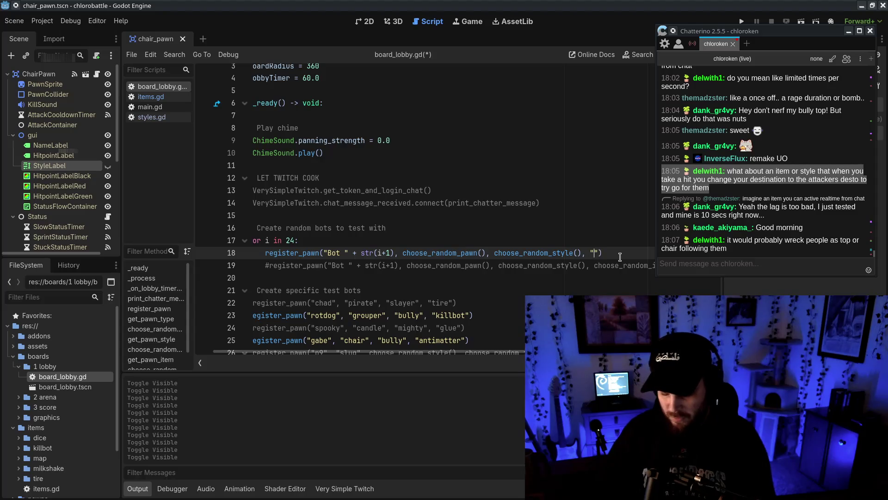
{"action": "type", "text": "\"skates\""}
{"action": "key", "text": "ctrl+s"}
Change the bot count from 24 to 8, save, and run the game
{"action": "double_click", "coordinate": [292, 240]}
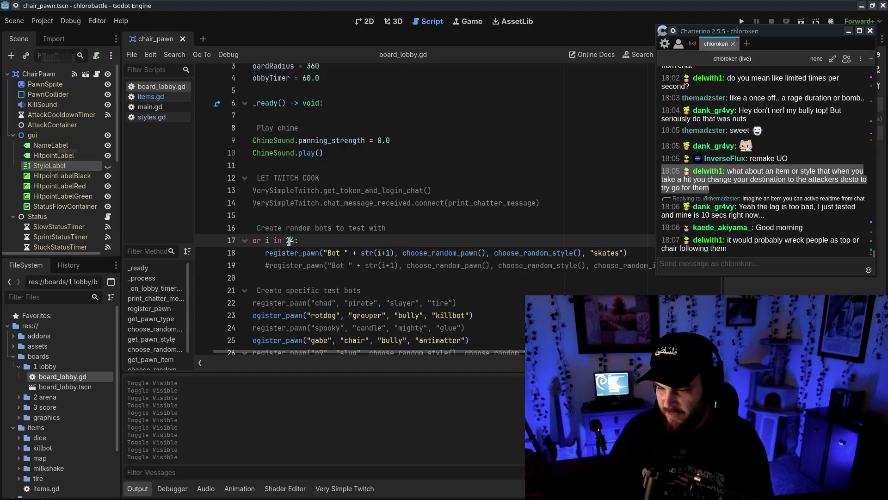
{"action": "type", "text": "8"}
{"action": "key", "text": "ctrl+s"}
{"action": "left_click", "coordinate": [741, 21]}
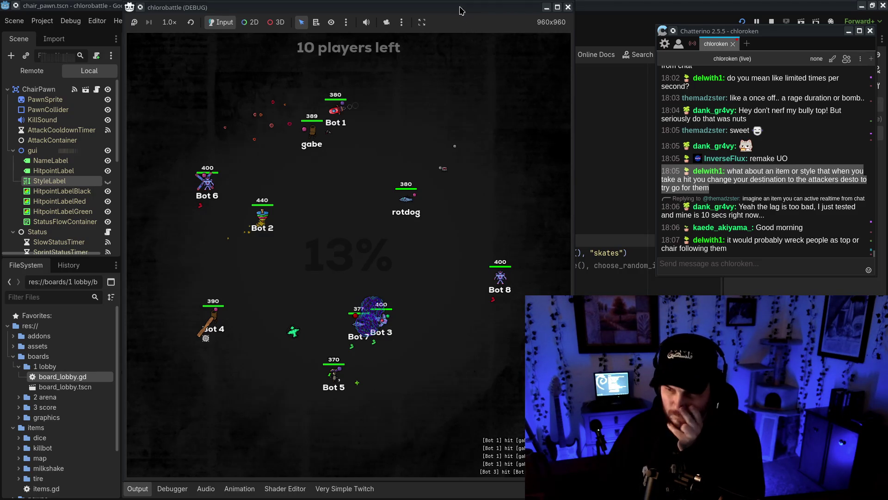
Move the game window aside to check items.gd, then bring it back to watch the match
{"action": "left_click_drag", "start_coordinate": [461, 19], "coordinate": [516, 436]}
{"action": "left_click", "coordinate": [167, 98]}
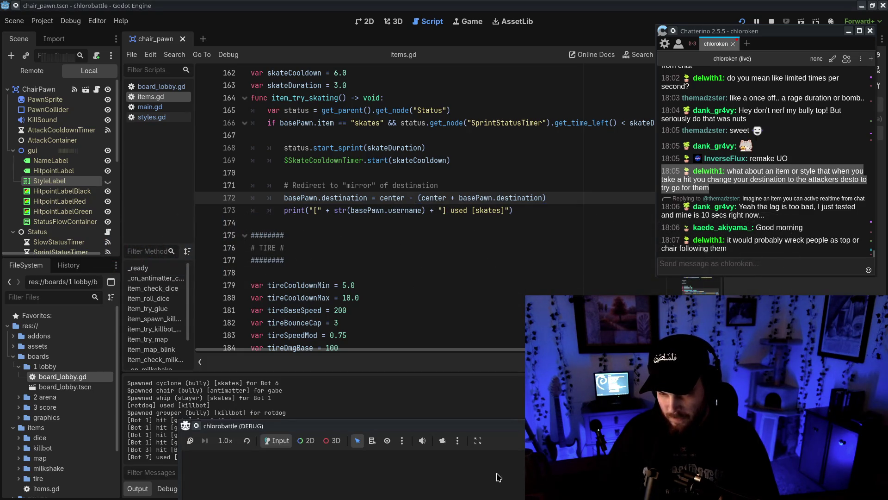
{"action": "left_click_drag", "start_coordinate": [521, 430], "coordinate": [475, 2]}
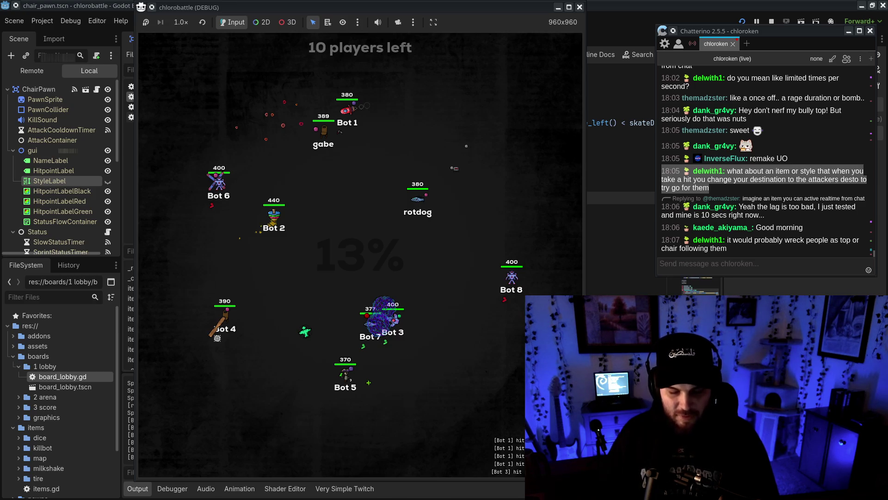
{"action": "key", "text": "super+d"}
Sketch the arena ellipse and a blue X at the mirrored destination, then minimize Rnote
{"action": "left_click_drag", "start_coordinate": [389, 118], "coordinate": [400, 143]}
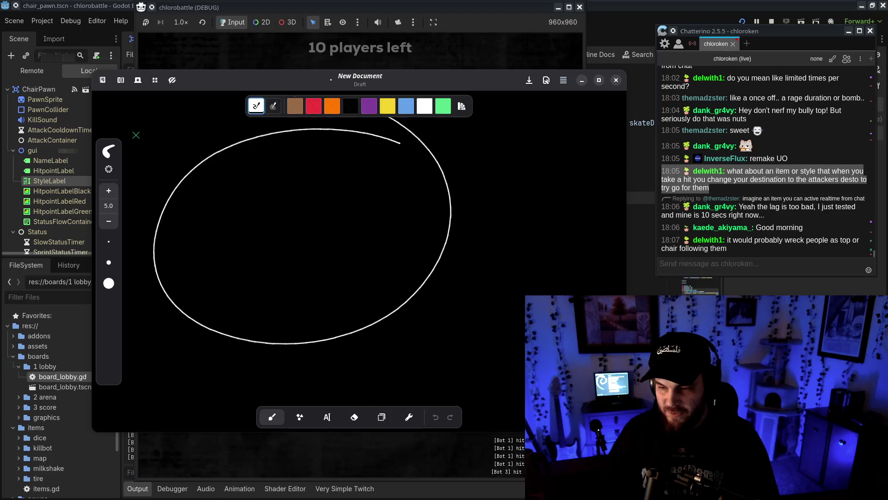
{"action": "left_click", "coordinate": [442, 106]}
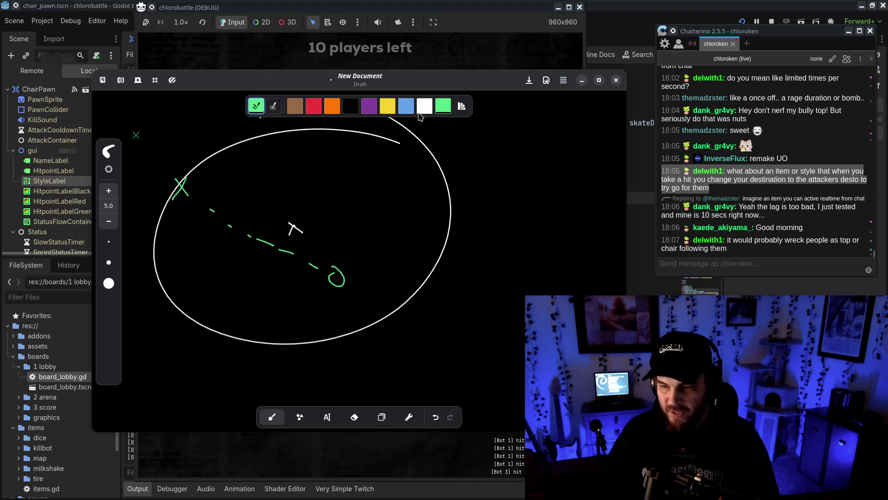
{"action": "left_click", "coordinate": [405, 105]}
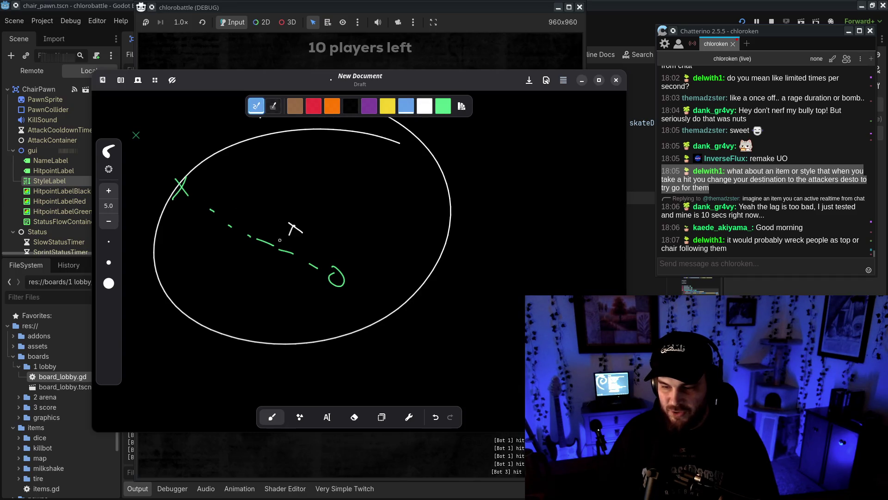
{"action": "left_click_drag", "start_coordinate": [389, 293], "coordinate": [404, 329]}
{"action": "left_click_drag", "start_coordinate": [380, 340], "coordinate": [416, 289]}
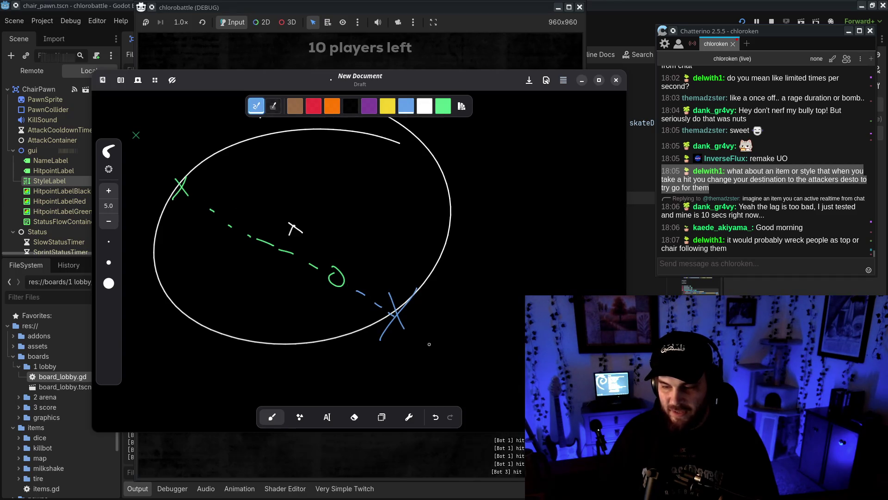
{"action": "key", "text": "ctrl+z"}
{"action": "key", "text": "ctrl+z"}
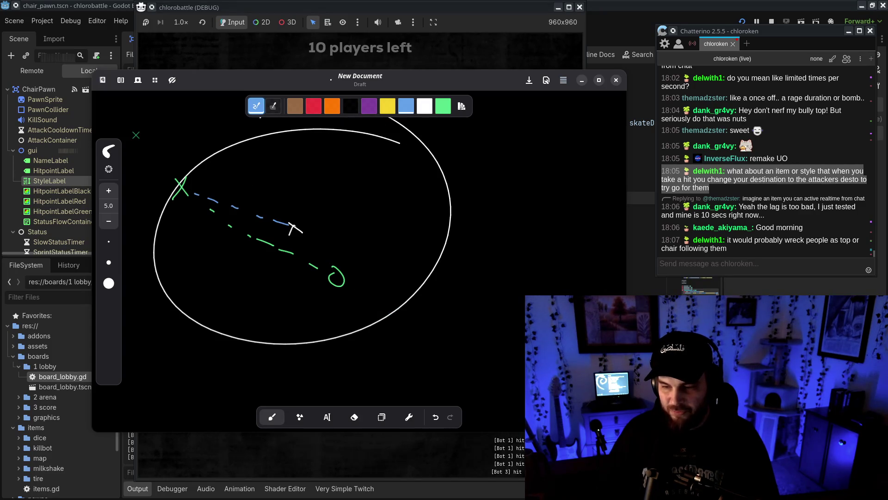
{"action": "left_click_drag", "start_coordinate": [452, 260], "coordinate": [415, 280]}
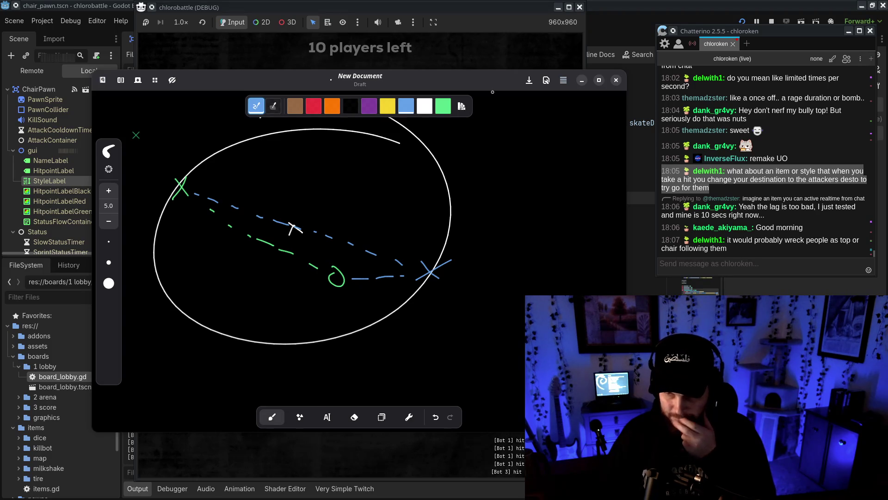
{"action": "left_click", "coordinate": [582, 80]}
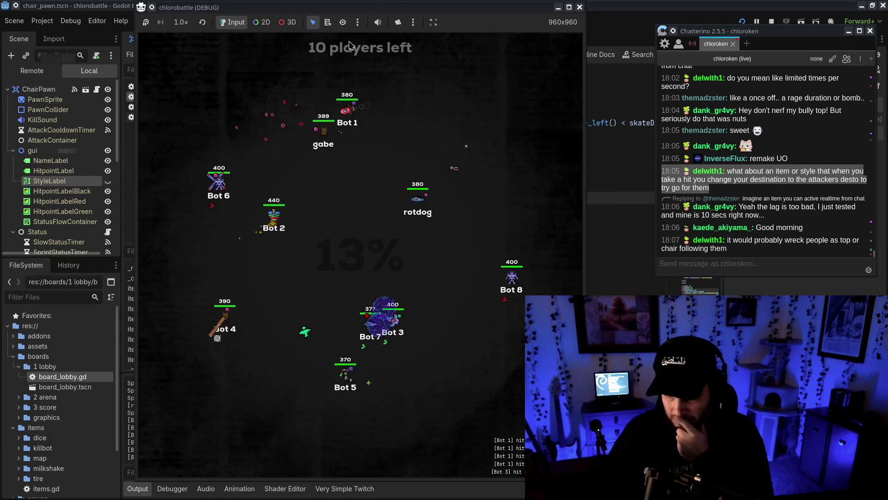
Move the game and chat windows aside and stop the running game
{"action": "left_click_drag", "start_coordinate": [406, 22], "coordinate": [413, 499]}
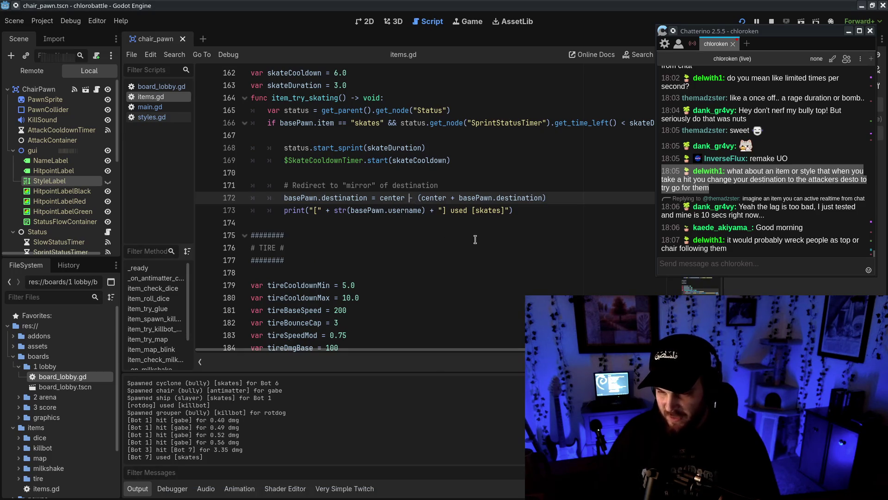
{"action": "mouse_move", "coordinate": [696, 60]}
{"action": "left_click_drag", "start_coordinate": [711, 35], "coordinate": [695, 43]}
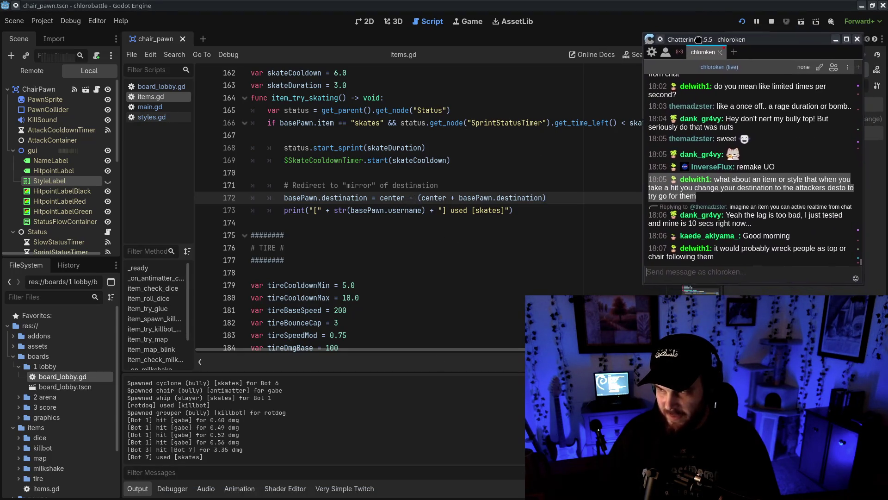
{"action": "left_click", "coordinate": [771, 21]}
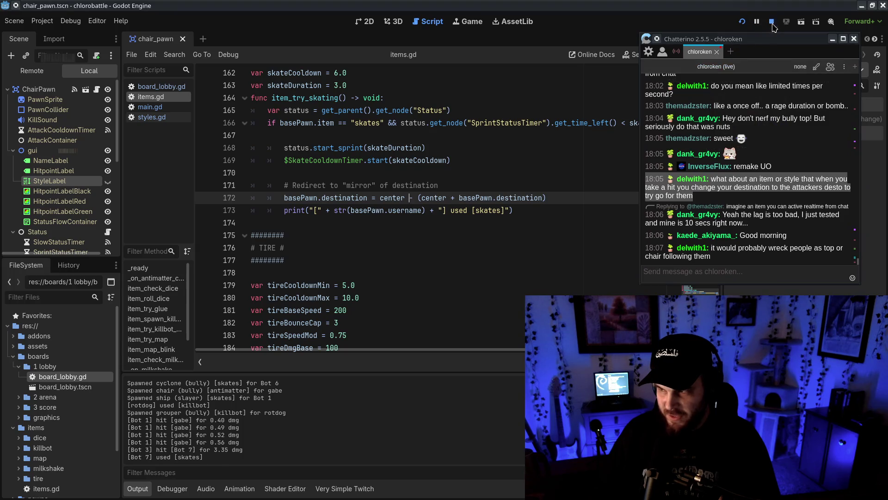
{"action": "left_click", "coordinate": [503, 224]}
Change the plus inside the parentheses on line 172 to a minus
{"action": "left_click", "coordinate": [397, 198]}
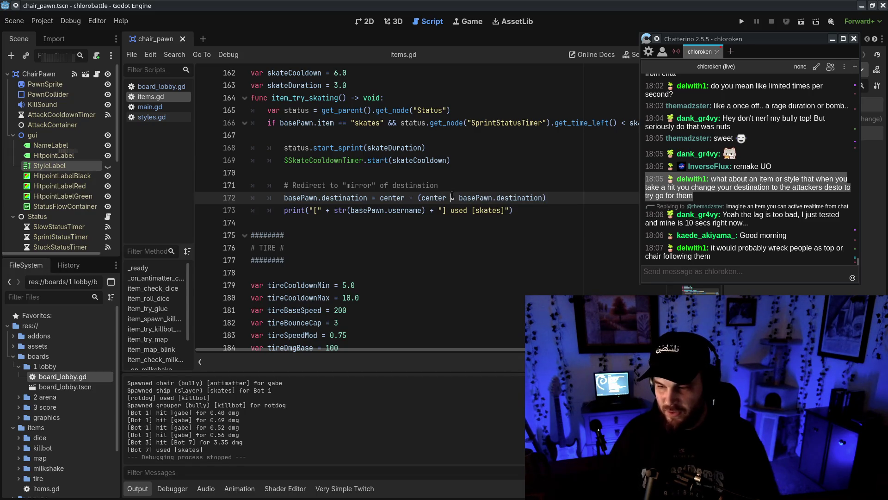
{"action": "left_click", "coordinate": [457, 197]}
{"action": "key", "text": "BackSpace"}
{"action": "type", "text": "-"}
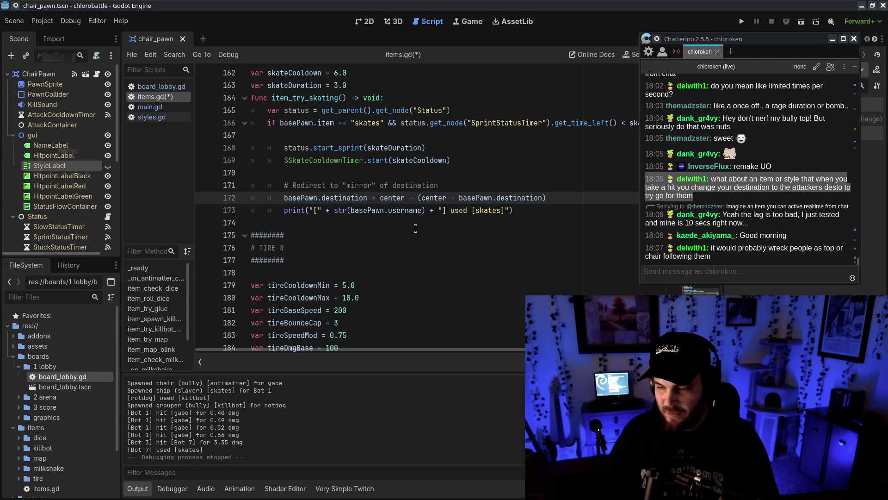
Restore the outer plus on line 172 and run the game to test the mirrored skates
{"action": "key", "text": "ctrl+z"}
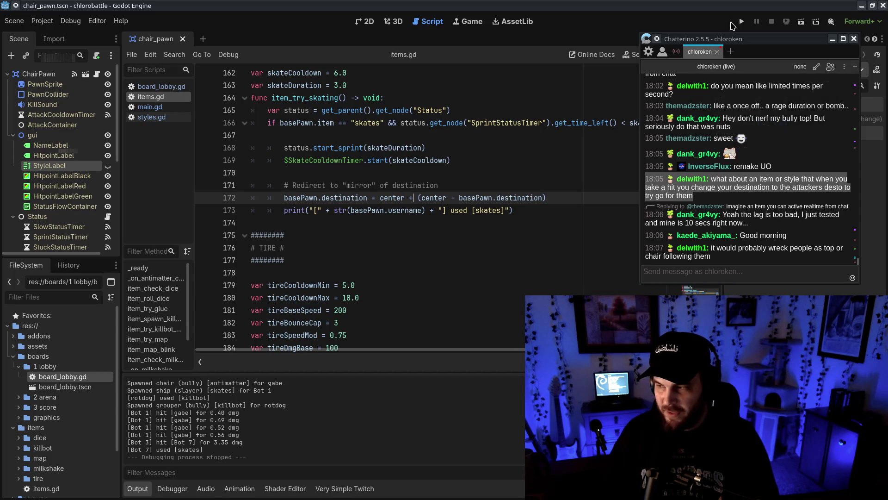
{"action": "left_click", "coordinate": [741, 22]}
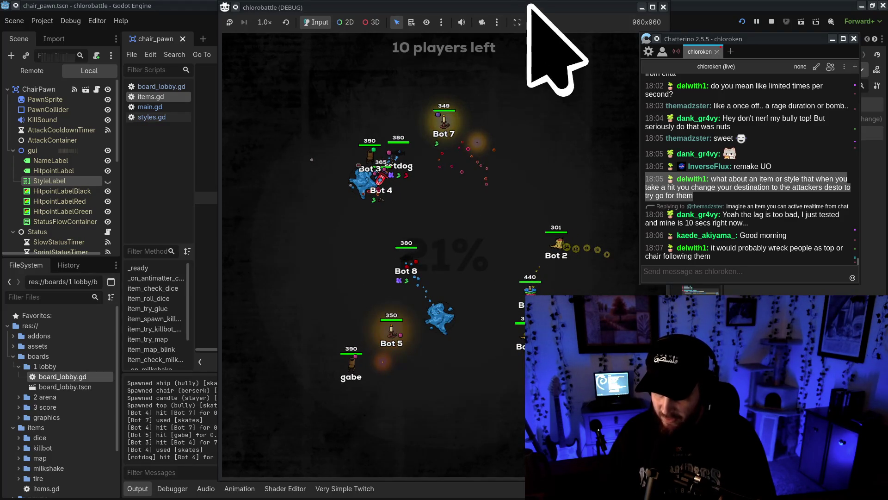
Move the game window left, watch the skates match, then stop it with F8
{"action": "left_click_drag", "start_coordinate": [529, 8], "coordinate": [389, 7]}
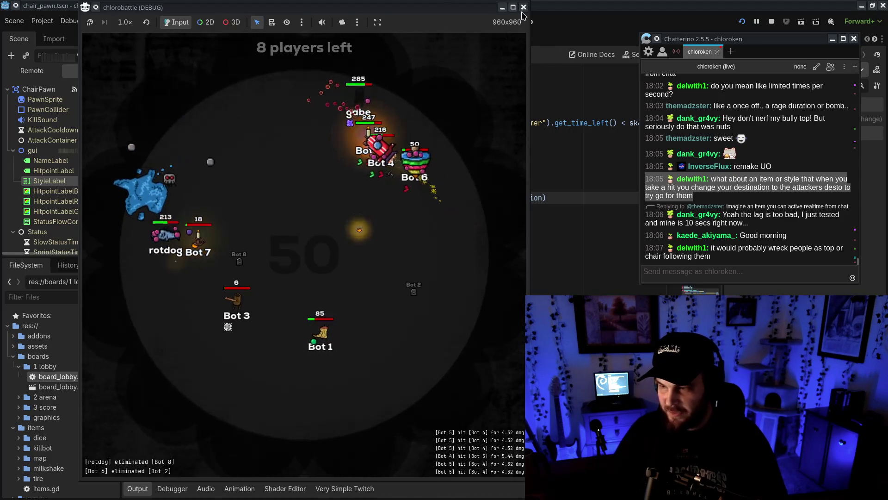
{"action": "key", "text": "F8"}
{"action": "left_click", "coordinate": [518, 278]}
Swap the signs on line 172, making the outer operator minus and the inner one plus
{"action": "left_click", "coordinate": [503, 331]}
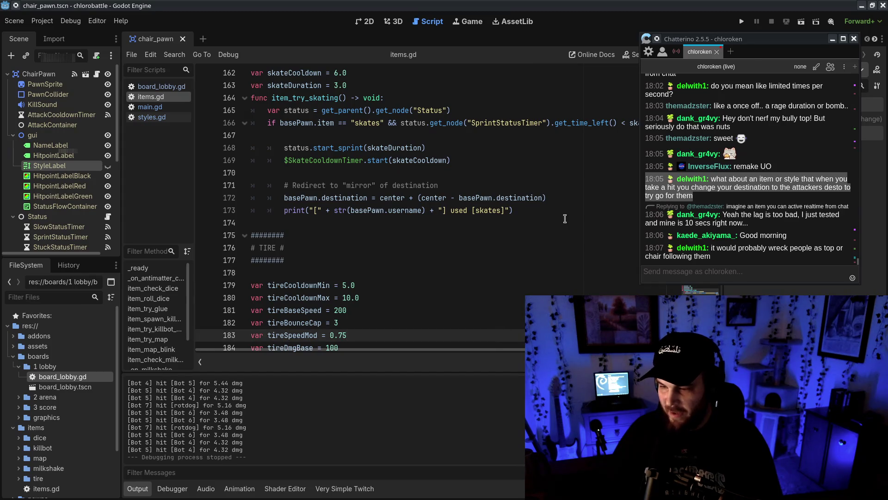
{"action": "left_click", "coordinate": [549, 237]}
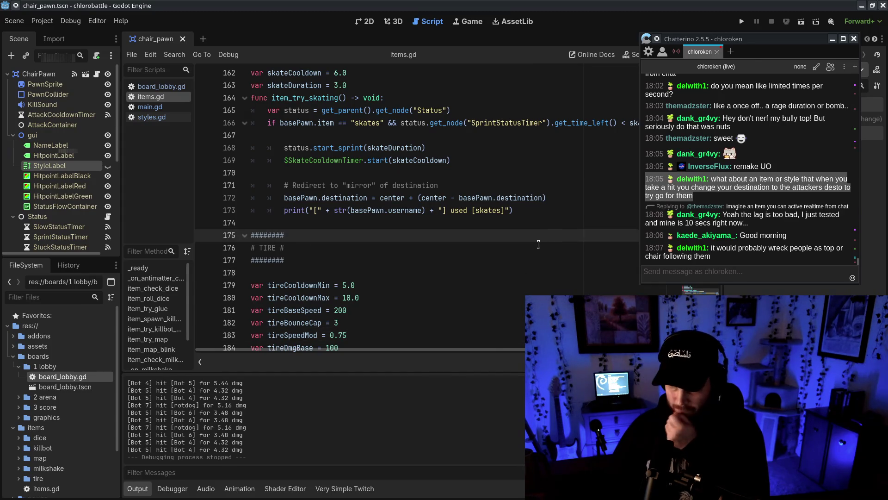
{"action": "left_click", "coordinate": [413, 197]}
{"action": "key", "text": "BackSpace"}
{"action": "type", "text": "-"}
{"action": "left_click", "coordinate": [451, 198]}
{"action": "key", "text": "BackSpace"}
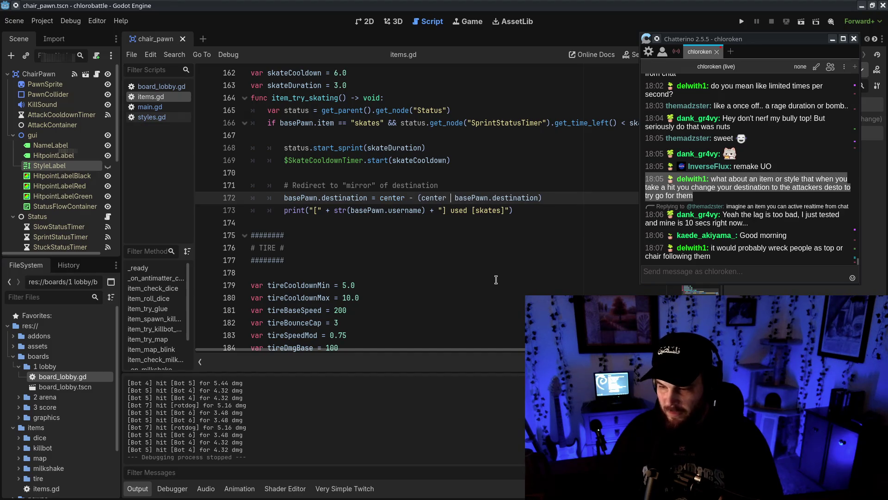
{"action": "type", "text": "+"}
{"action": "left_click", "coordinate": [529, 237]}
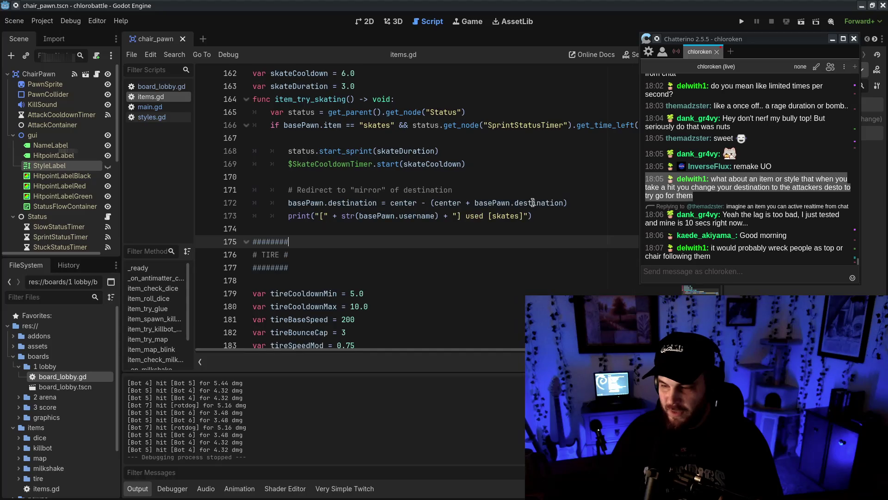
Try bracketing part of line 172's expression, then undo back to center + (center - …)
{"action": "double_click", "coordinate": [432, 198]}
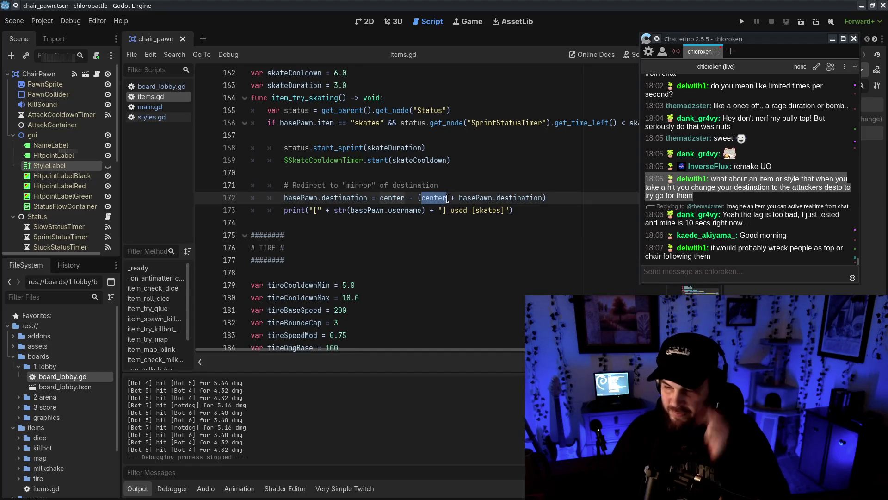
{"action": "left_click", "coordinate": [518, 207]}
{"action": "left_click", "coordinate": [419, 197]}
{"action": "type", "text": "("}
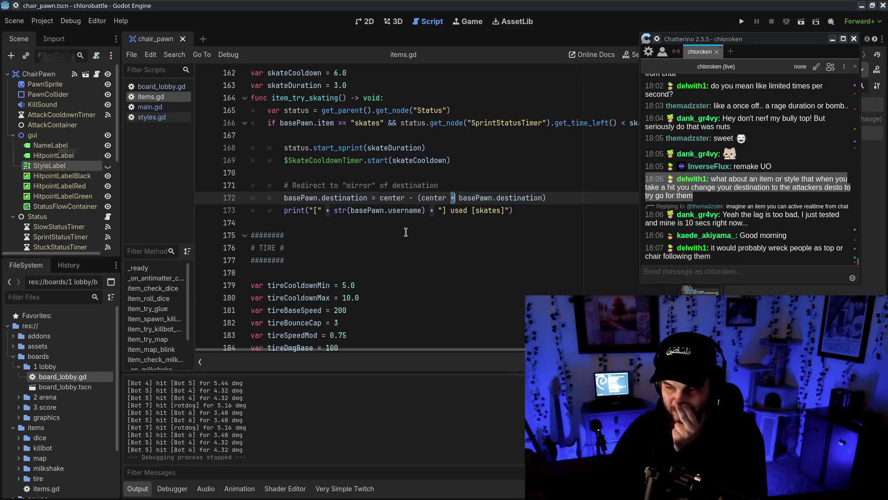
{"action": "left_click_drag", "start_coordinate": [425, 197], "coordinate": [543, 197]}
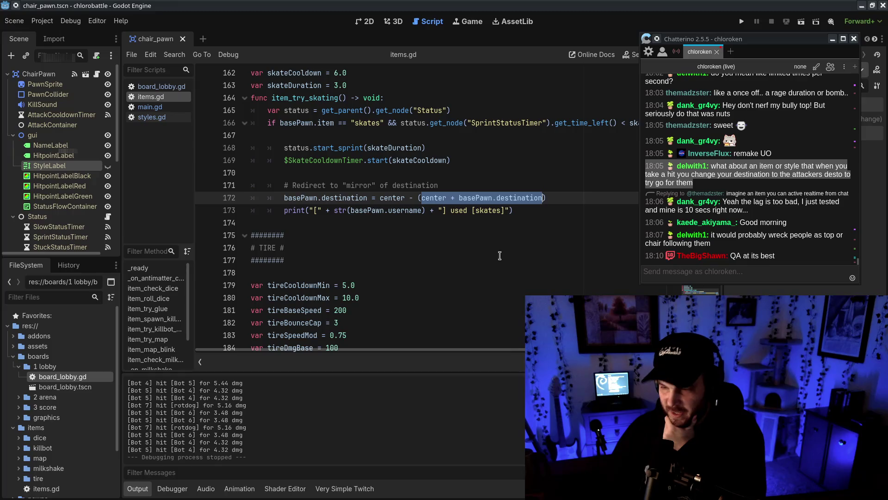
{"action": "left_click", "coordinate": [453, 210]}
{"action": "left_click_drag", "start_coordinate": [423, 198], "coordinate": [542, 198]}
{"action": "left_click", "coordinate": [542, 197]}
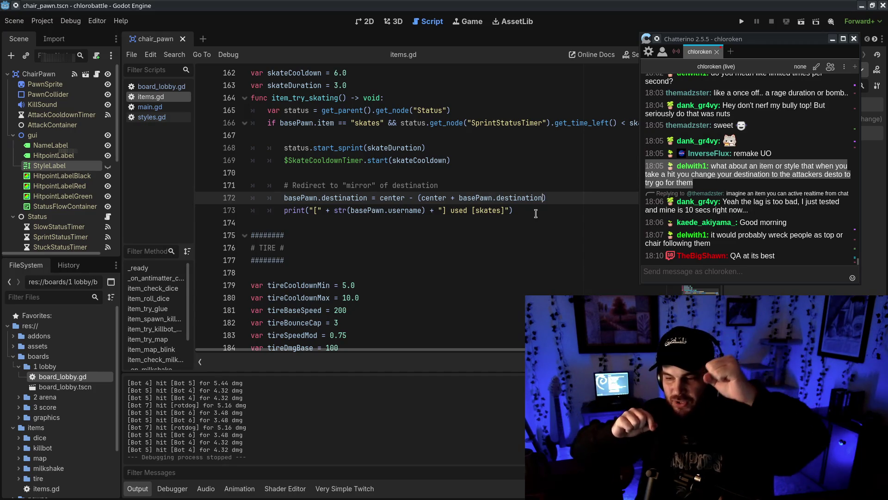
{"action": "key", "text": "ctrl+z"}
{"action": "key", "text": "ctrl+z"}
{"action": "key", "text": "ctrl+z"}
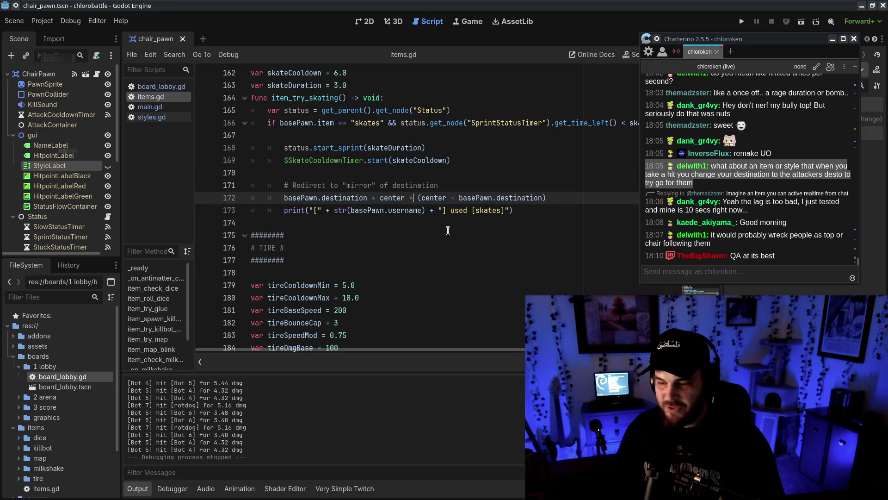
Keep line 172 as center + (center - basePawn.destination) and run the game
{"action": "left_click", "coordinate": [550, 198]}
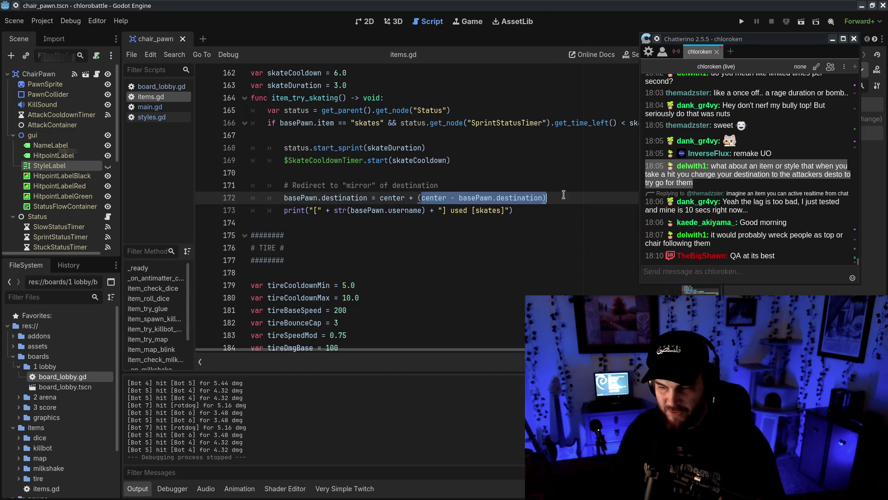
{"action": "left_click", "coordinate": [339, 322]}
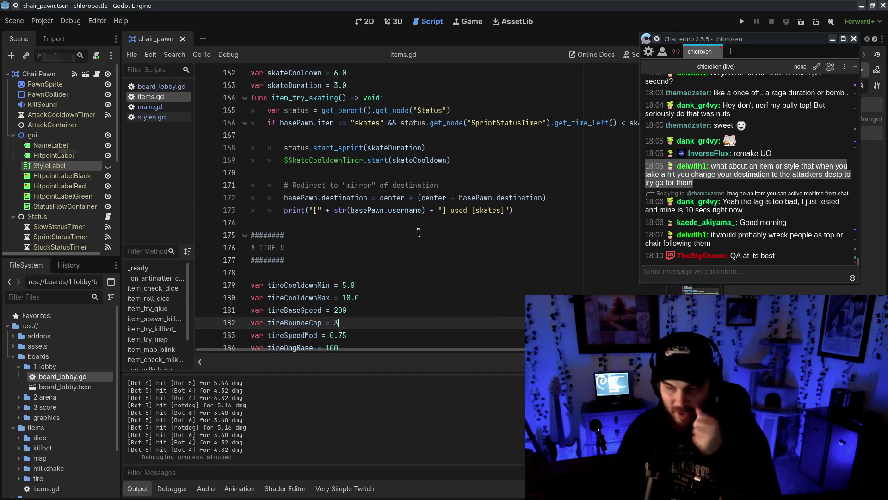
{"action": "left_click", "coordinate": [447, 286]}
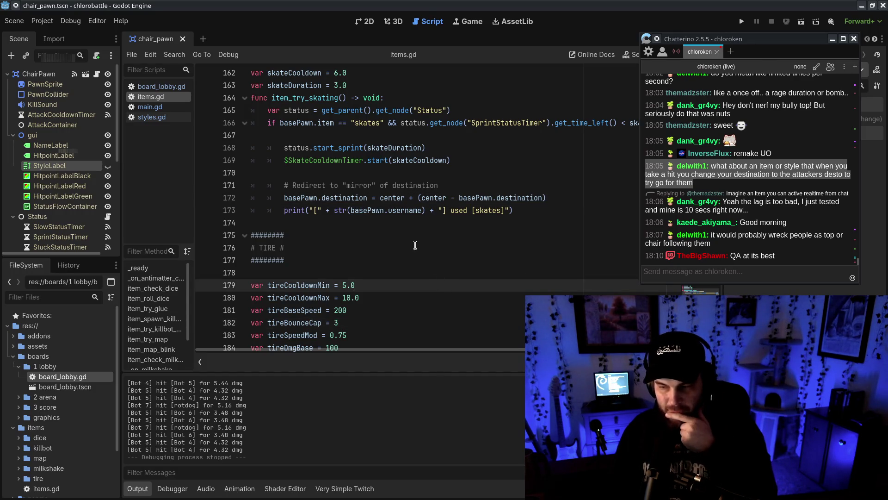
{"action": "left_click", "coordinate": [450, 197]}
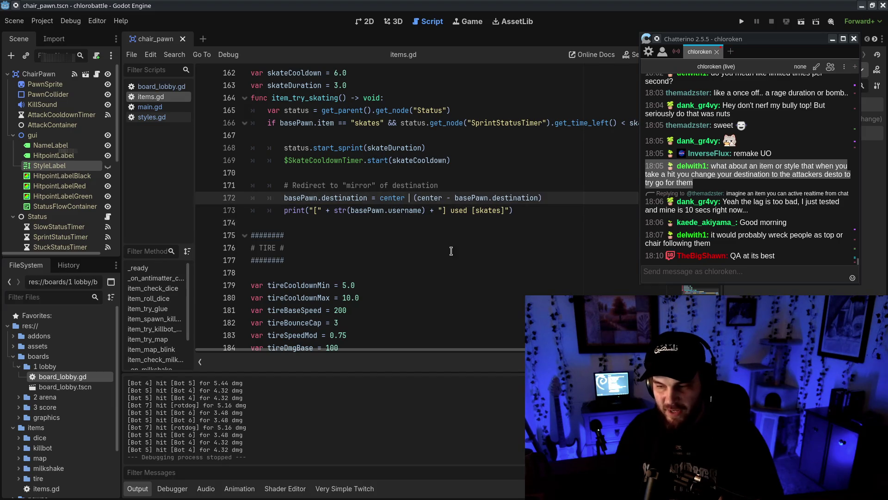
{"action": "key", "text": "Delete"}
{"action": "type", "text": "+"}
{"action": "key", "text": "Up"}
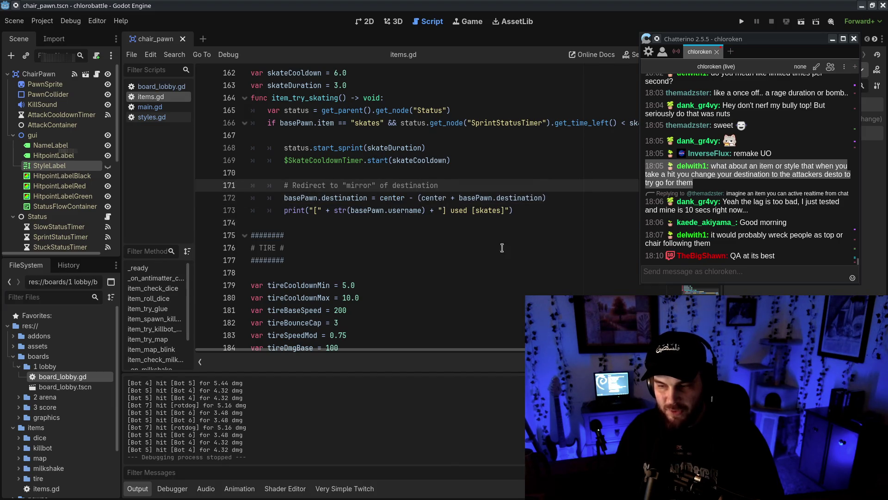
{"action": "key", "text": "ctrl+z"}
{"action": "key", "text": "ctrl+z"}
{"action": "key", "text": "ctrl+z"}
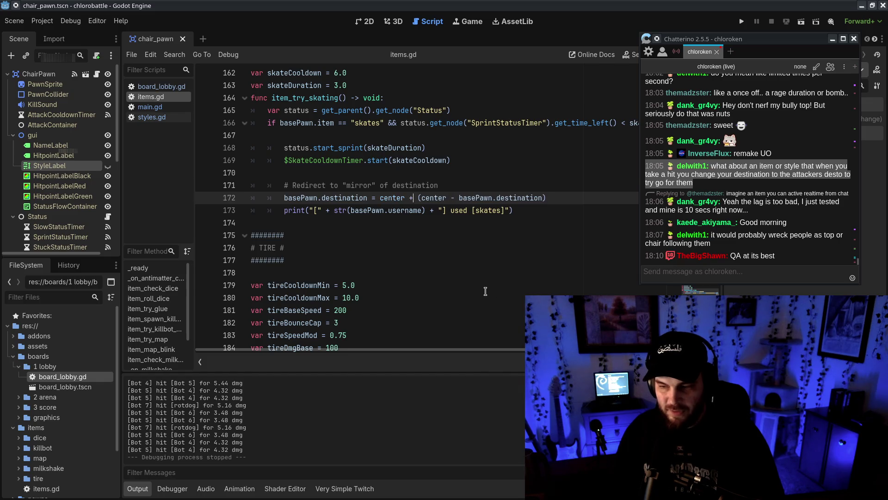
{"action": "left_click", "coordinate": [739, 22]}
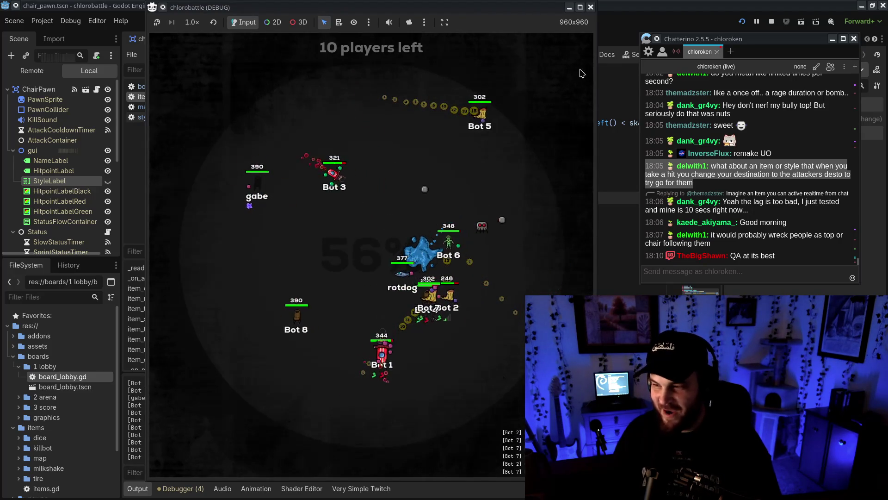
Stop the test match with F8 and return to items.gd
{"action": "key", "text": "F8"}
{"action": "left_click", "coordinate": [478, 270]}
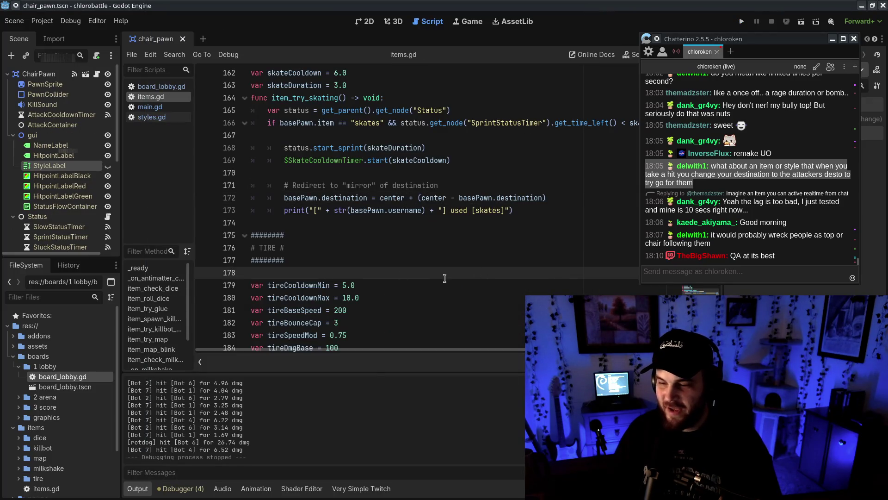
Place the caret in items.gd around lines 174–179, then switch to the wiki's Edit Styles page
{"action": "left_click", "coordinate": [461, 179]}
{"action": "left_click", "coordinate": [508, 223]}
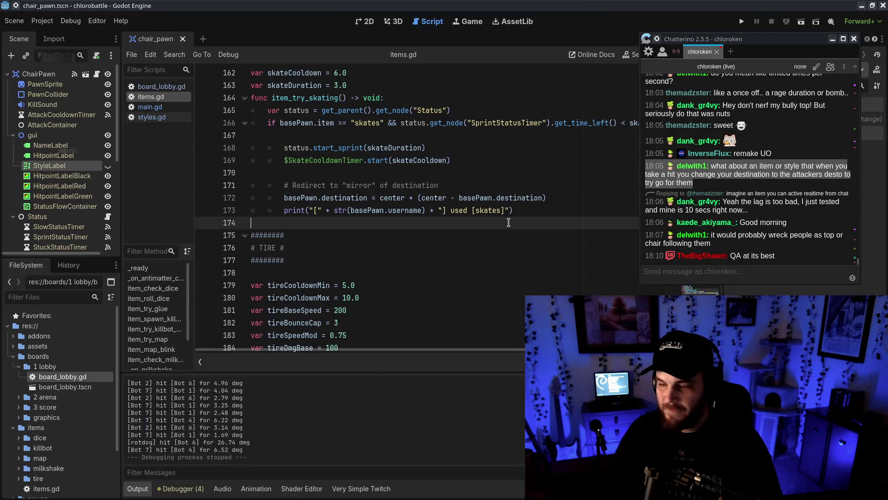
{"action": "left_click", "coordinate": [468, 333]}
{"action": "left_click", "coordinate": [506, 280]}
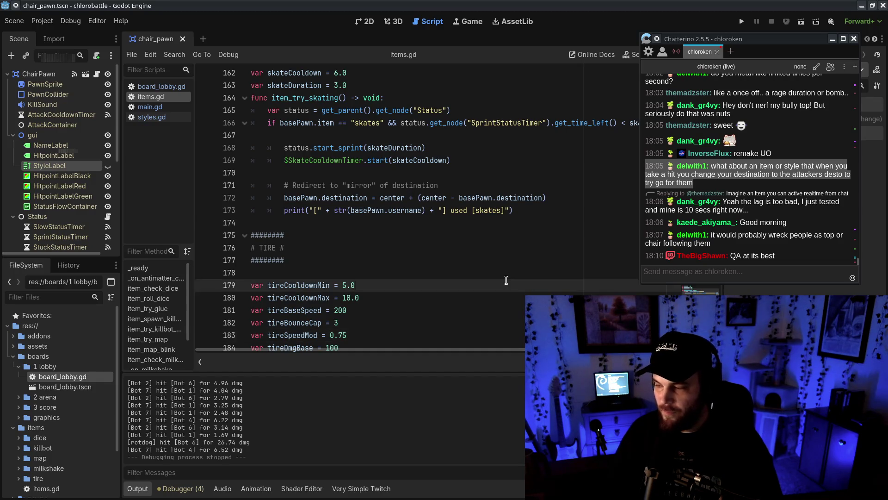
{"action": "left_click", "coordinate": [814, 239]}
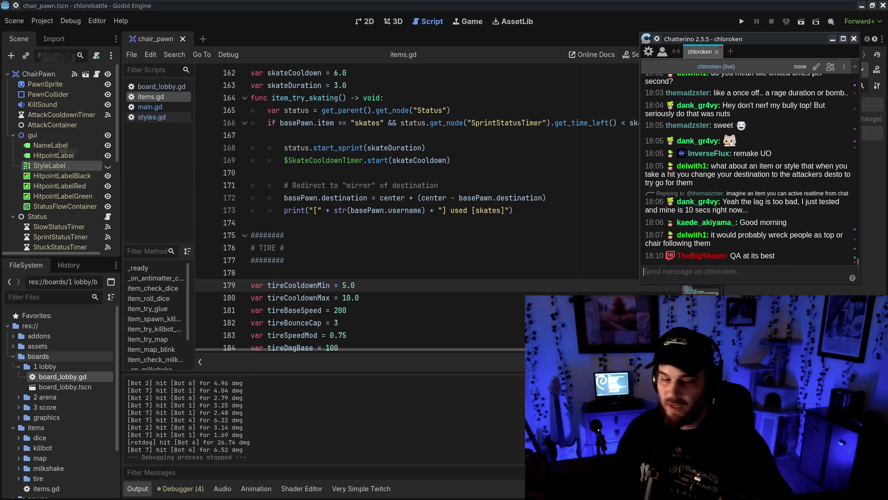
{"action": "key", "text": "alt+Tab"}
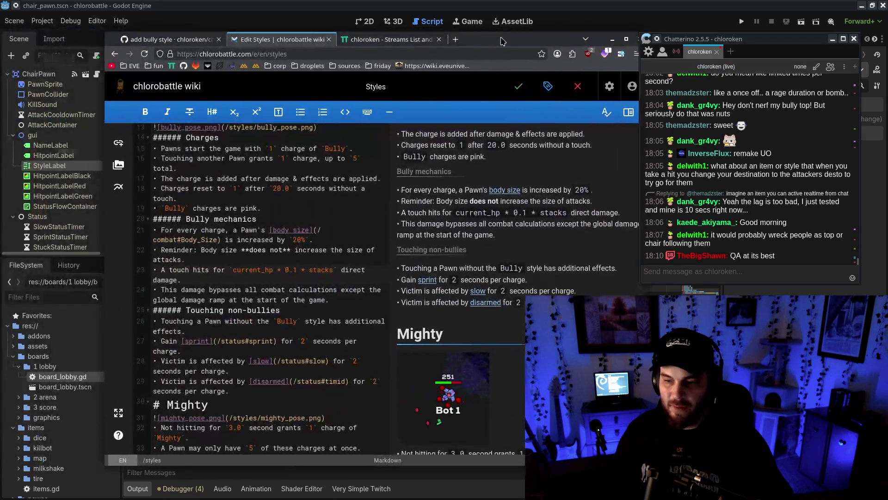
Leave the style editor via the wiki home and browse the Status page's list of statuses
{"action": "left_click", "coordinate": [117, 90]}
{"action": "left_click", "coordinate": [138, 207]}
{"action": "scroll", "coordinate": [336, 258], "scroll_direction": "down", "scroll_amount": 3}
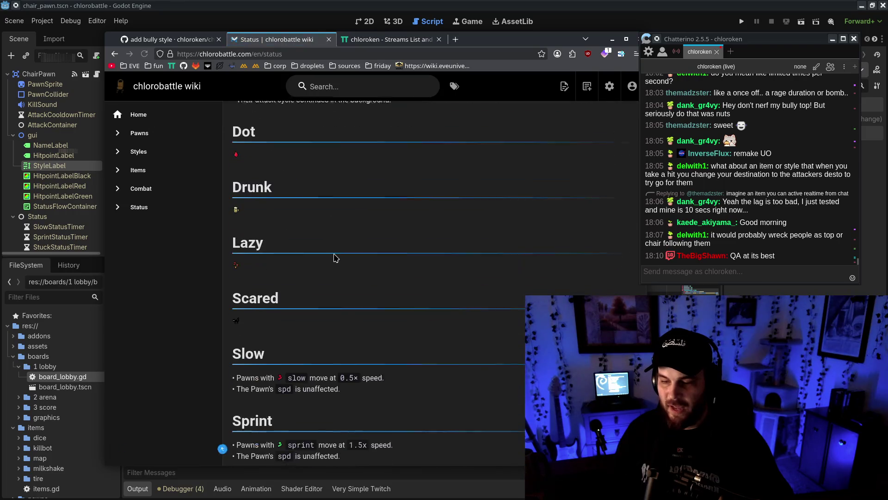
{"action": "scroll", "coordinate": [336, 258], "scroll_direction": "up", "scroll_amount": 1}
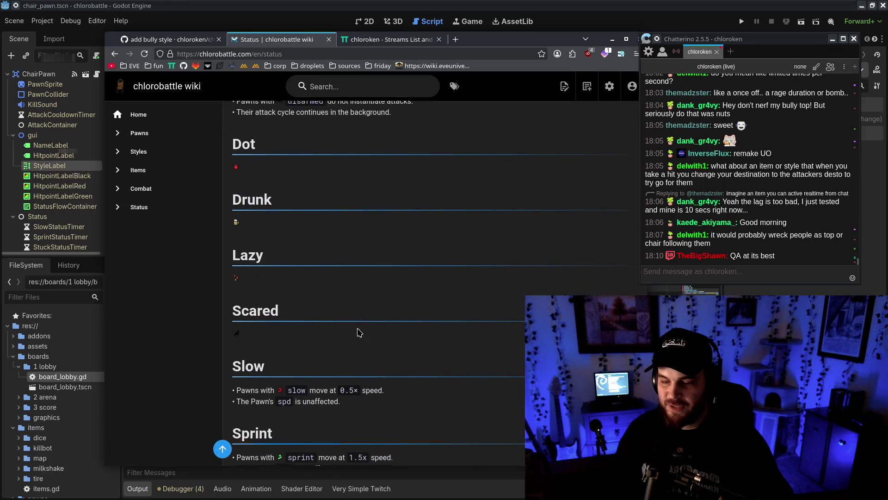
{"action": "scroll", "coordinate": [354, 328], "scroll_direction": "down", "scroll_amount": 5}
{"action": "scroll", "coordinate": [393, 322], "scroll_direction": "up", "scroll_amount": 5}
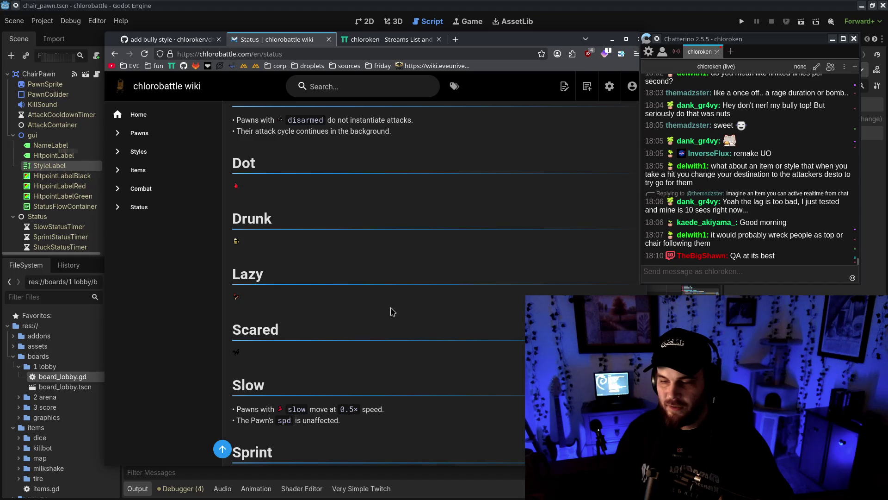
{"action": "scroll", "coordinate": [391, 323], "scroll_direction": "up", "scroll_amount": 3}
{"action": "scroll", "coordinate": [388, 319], "scroll_direction": "down", "scroll_amount": 6}
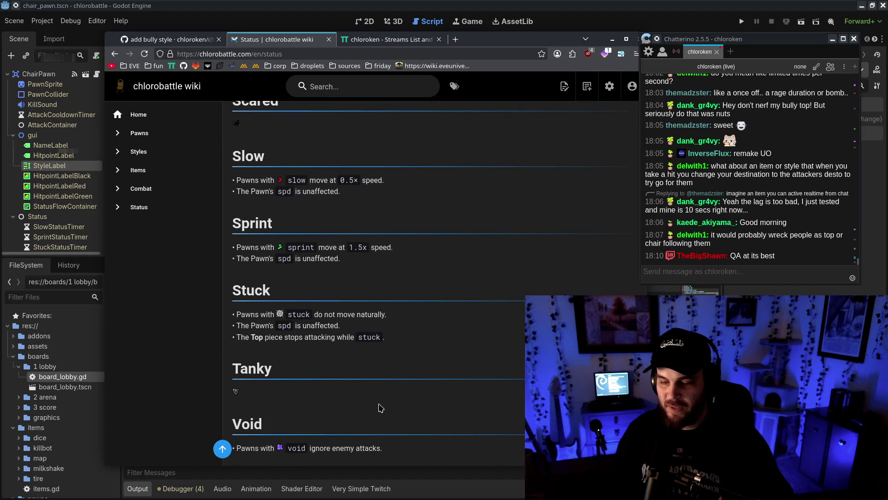
Highlight the Tanky status heading, clear the selection, and bring up the chlorobattle notes
{"action": "mouse_move", "coordinate": [234, 365]}
{"action": "left_mouse_down"}
{"action": "mouse_move", "coordinate": [281, 402]}
{"action": "mouse_move", "coordinate": [232, 365]}
{"action": "mouse_move", "coordinate": [276, 390]}
{"action": "left_mouse_up"}
{"action": "left_click", "coordinate": [276, 390]}
{"action": "scroll", "coordinate": [301, 398], "scroll_direction": "down", "scroll_amount": 1}
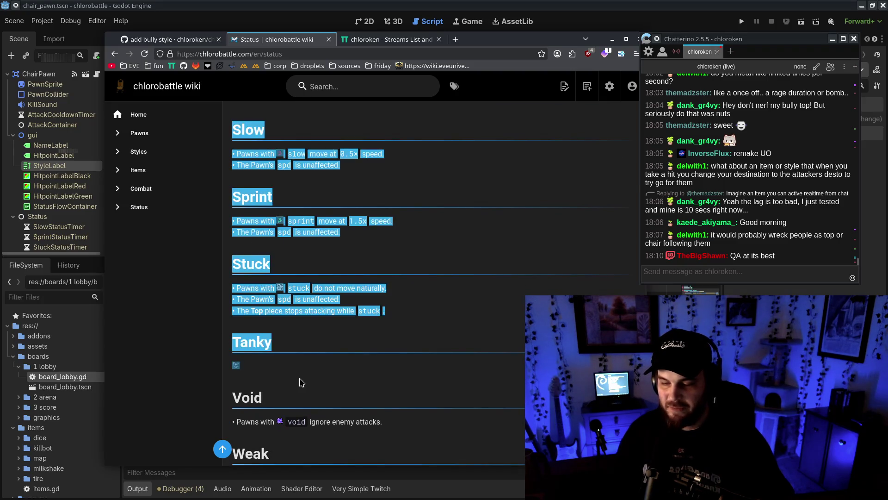
{"action": "left_click_drag", "start_coordinate": [233, 346], "coordinate": [278, 380]}
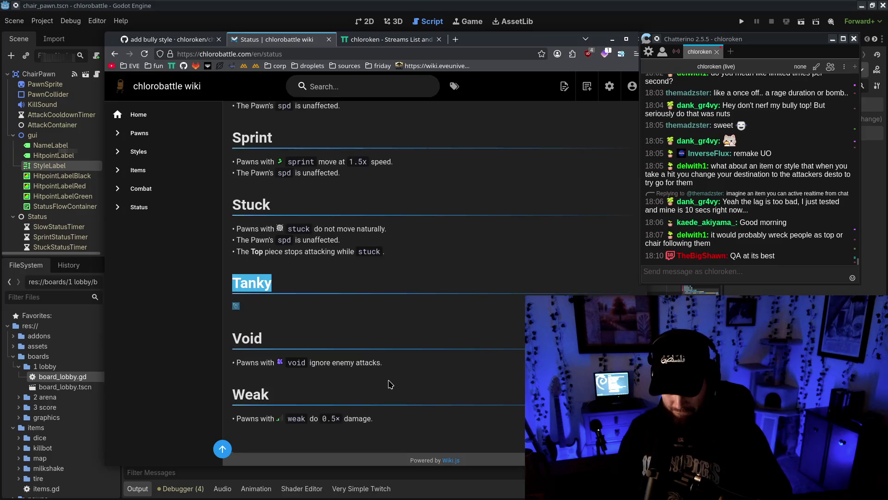
{"action": "scroll", "coordinate": [377, 387], "scroll_direction": "up", "scroll_amount": 5}
{"action": "scroll", "coordinate": [377, 386], "scroll_direction": "up", "scroll_amount": 3}
{"action": "left_click_drag", "start_coordinate": [250, 222], "coordinate": [432, 416]}
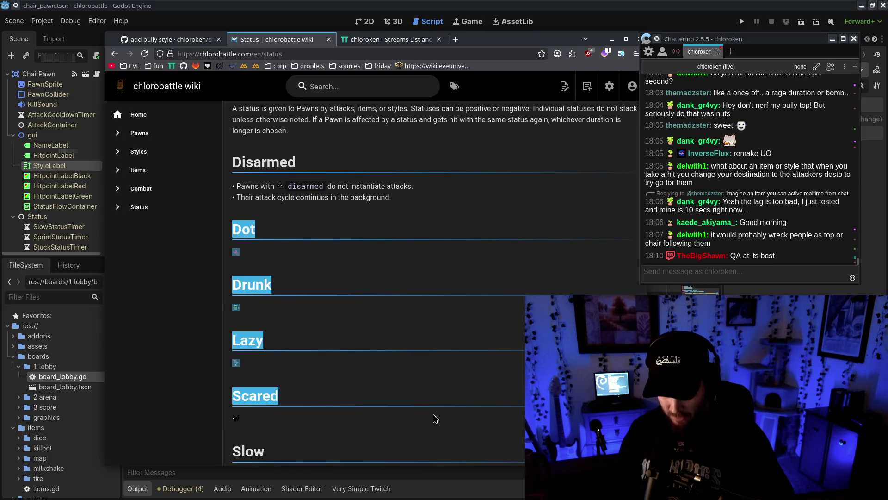
{"action": "left_click", "coordinate": [434, 424]}
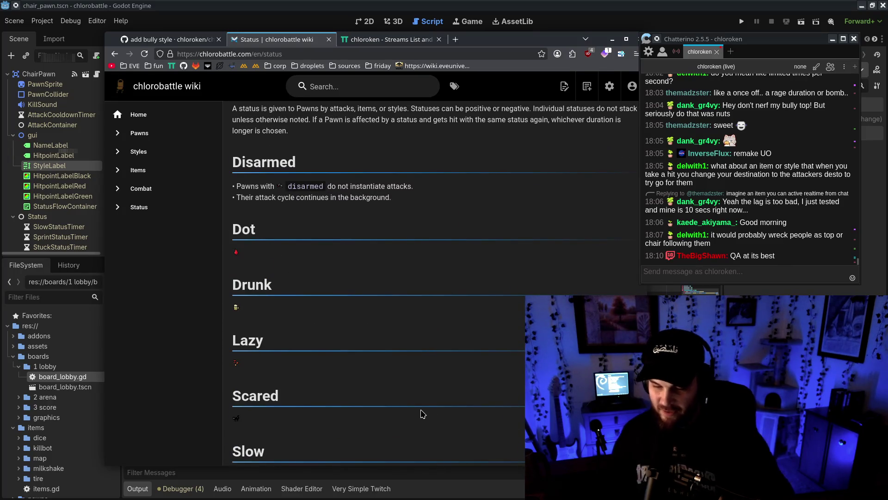
{"action": "key", "text": "alt+Tab"}
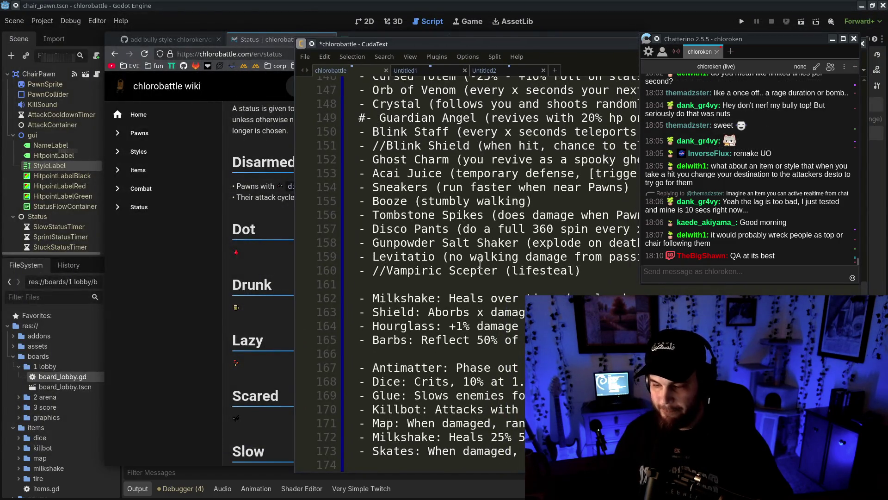
Review the chat ideas and item notes down to Skates, then send CudaText behind the browser
{"action": "scroll", "coordinate": [480, 265], "scroll_direction": "up", "scroll_amount": 1}
{"action": "scroll", "coordinate": [474, 272], "scroll_direction": "down", "scroll_amount": 1}
{"action": "scroll", "coordinate": [474, 272], "scroll_direction": "up", "scroll_amount": 2}
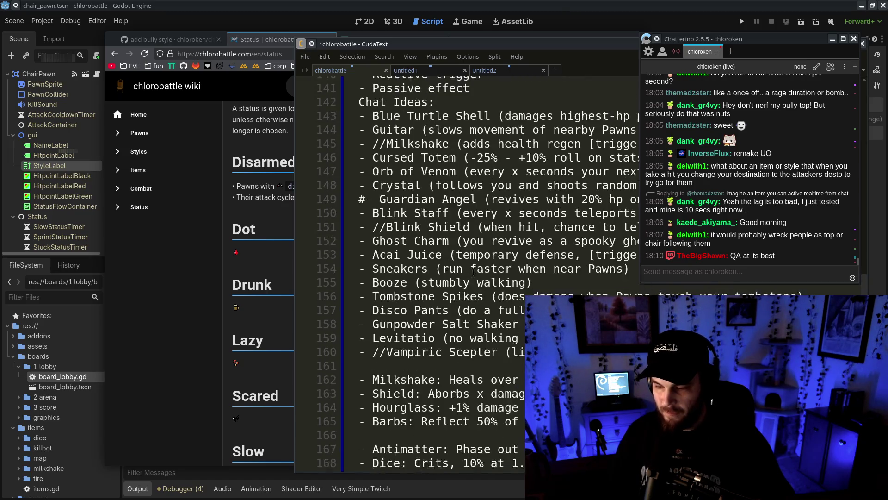
{"action": "scroll", "coordinate": [367, 152], "scroll_direction": "down", "scroll_amount": 5}
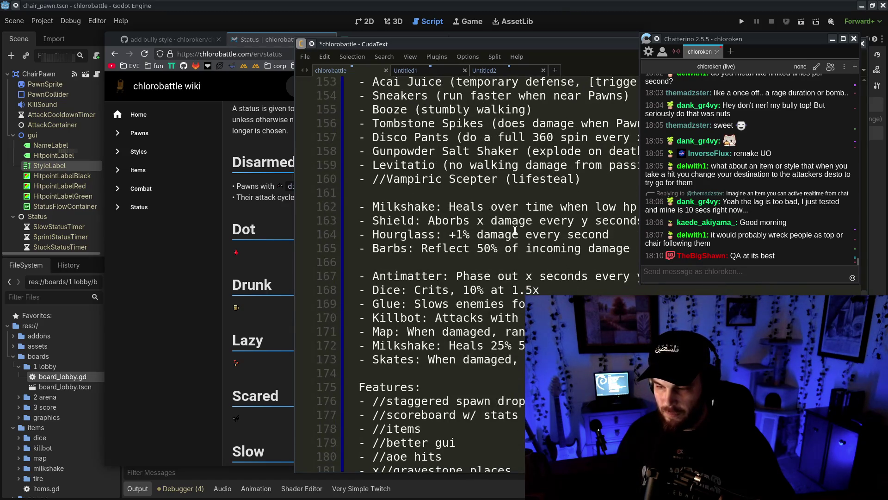
{"action": "middle_click", "coordinate": [568, 46]}
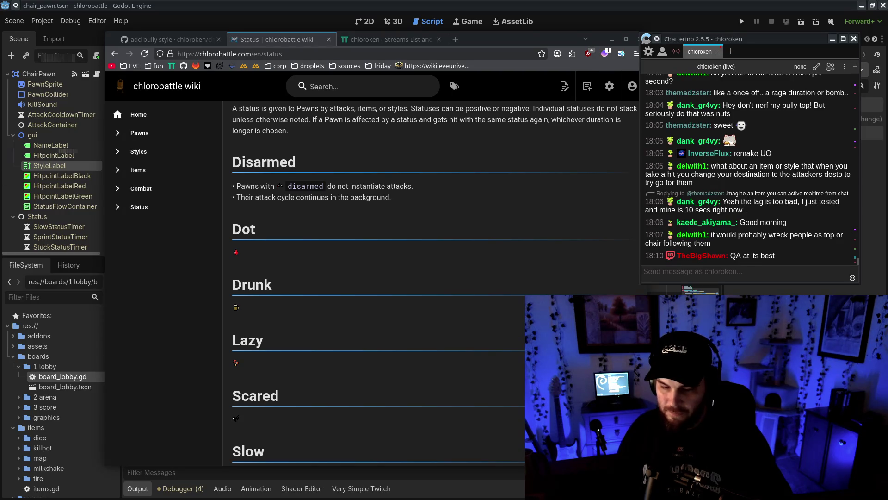
Post 'chlorobattle.com' in the stream's YouTube live chat, then switch away from it
{"action": "key", "text": "alt+Tab"}
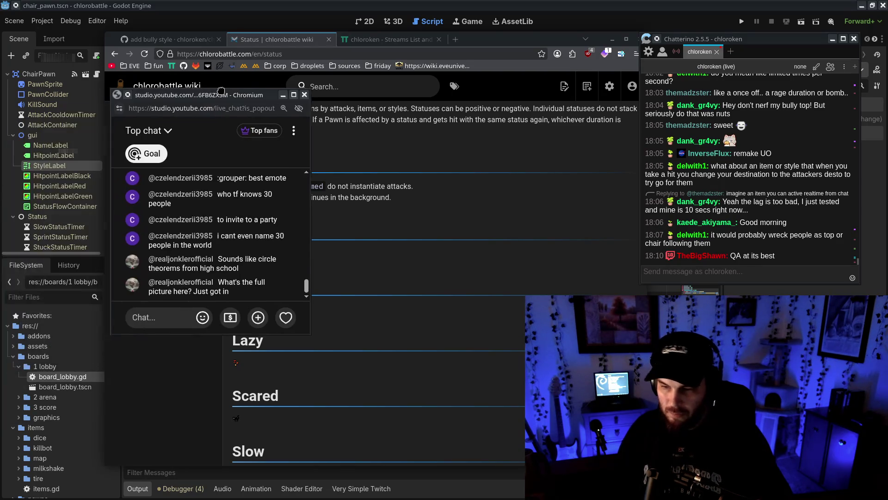
{"action": "left_click", "coordinate": [174, 315]}
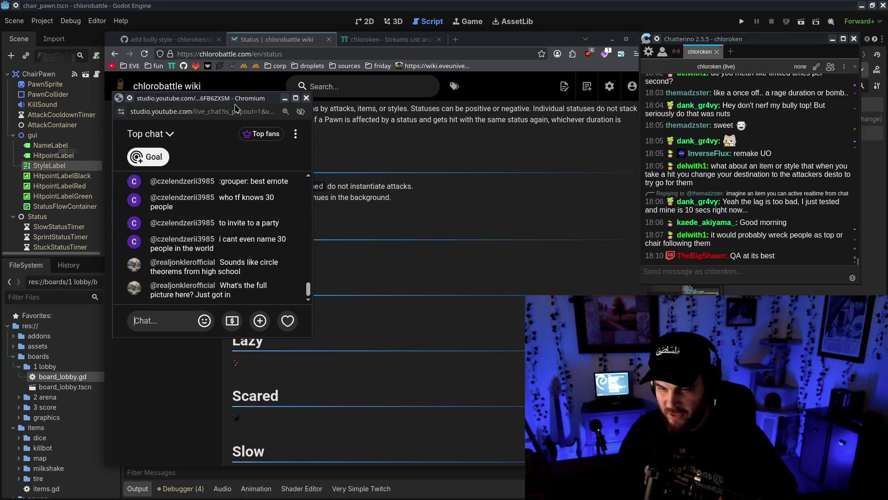
{"action": "type", "text": "chlorobattle"}
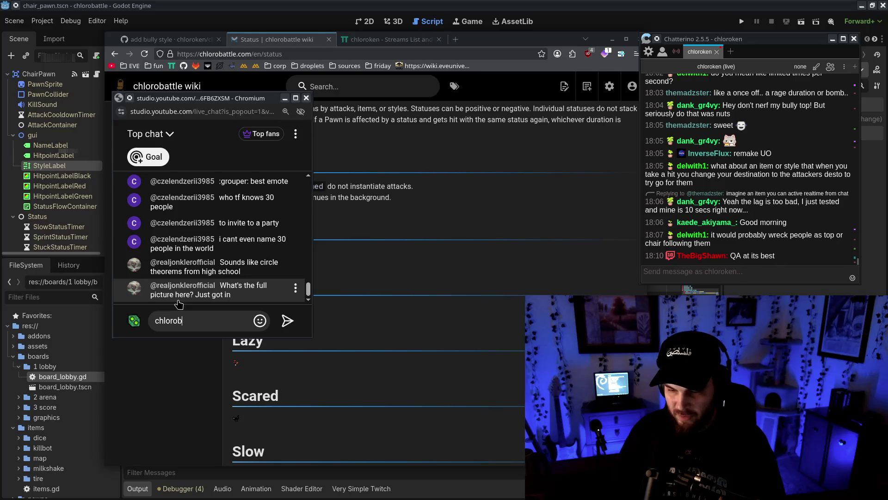
{"action": "type", "text": ".com"}
{"action": "key", "text": "Return"}
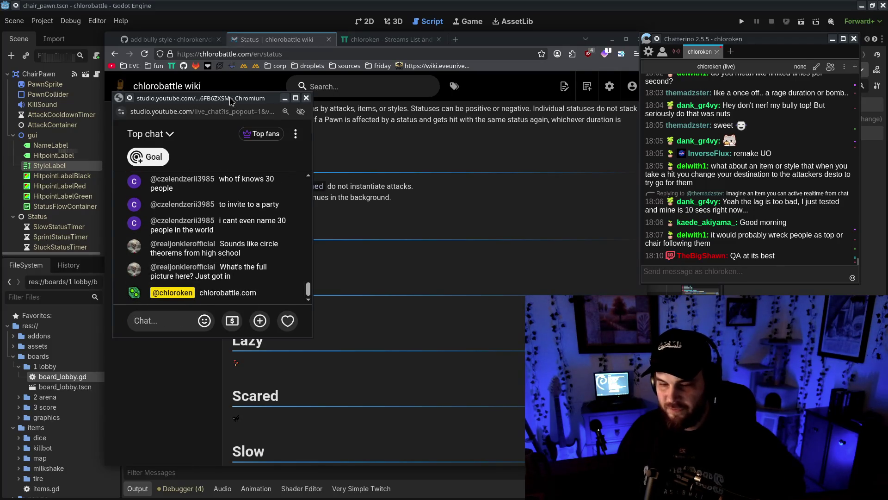
{"action": "key", "text": "alt+Tab"}
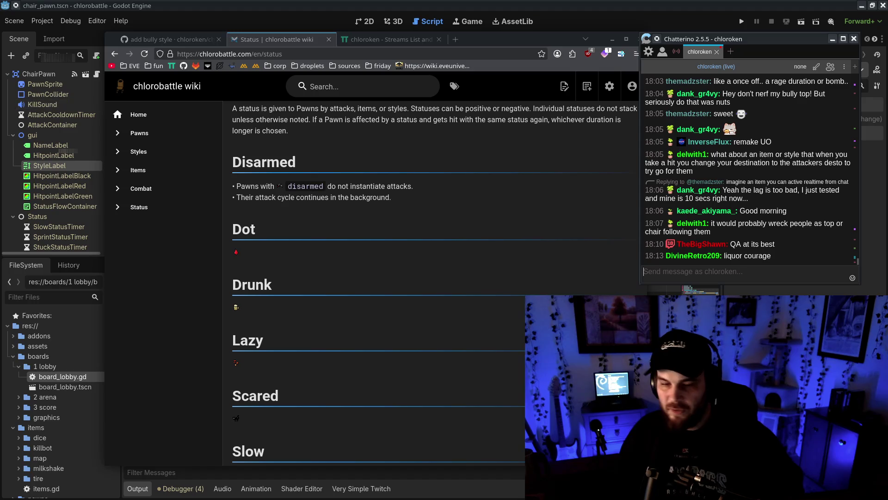
{"action": "left_click_drag", "start_coordinate": [215, 280], "coordinate": [299, 324]}
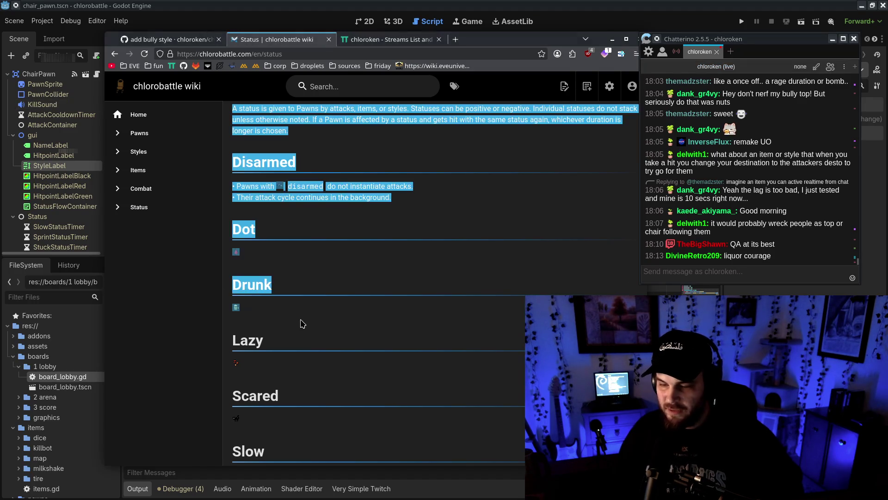
{"action": "left_click", "coordinate": [303, 322]}
{"action": "scroll", "coordinate": [317, 289], "scroll_direction": "down", "scroll_amount": 2}
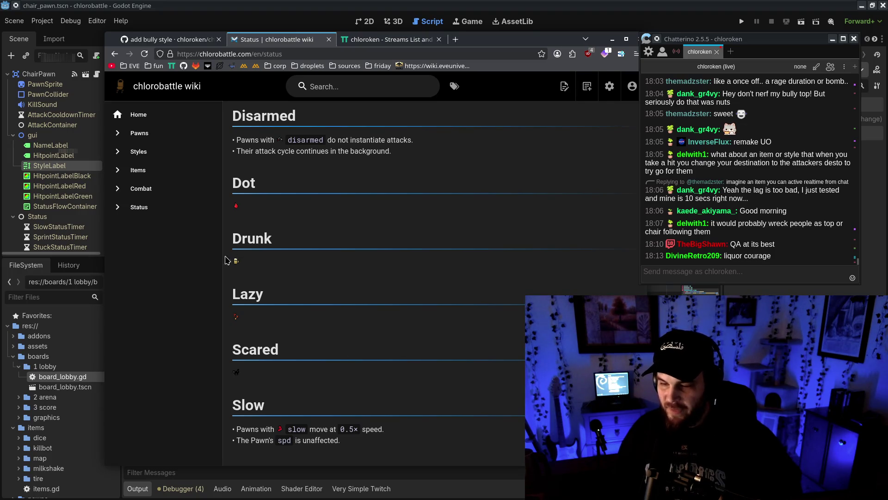
{"action": "left_click_drag", "start_coordinate": [229, 259], "coordinate": [266, 264]}
{"action": "left_click_drag", "start_coordinate": [256, 312], "coordinate": [273, 317]}
{"action": "left_click", "coordinate": [283, 322]}
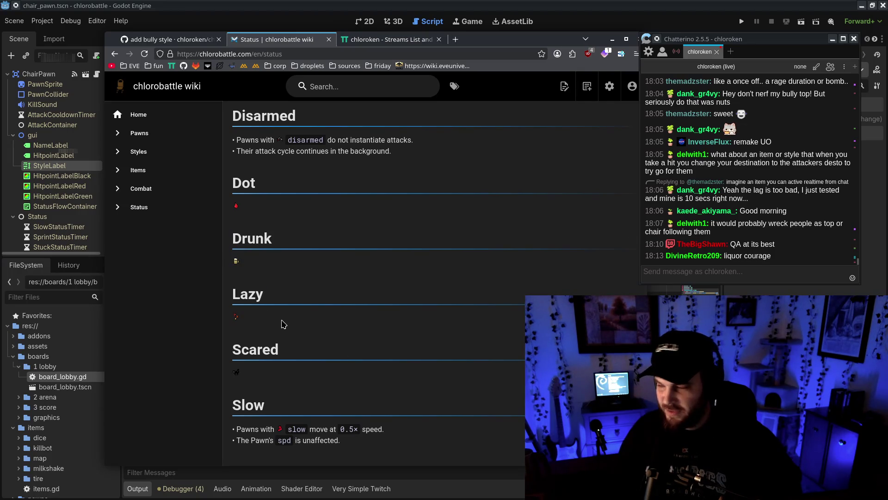
{"action": "left_click_drag", "start_coordinate": [233, 234], "coordinate": [267, 267]}
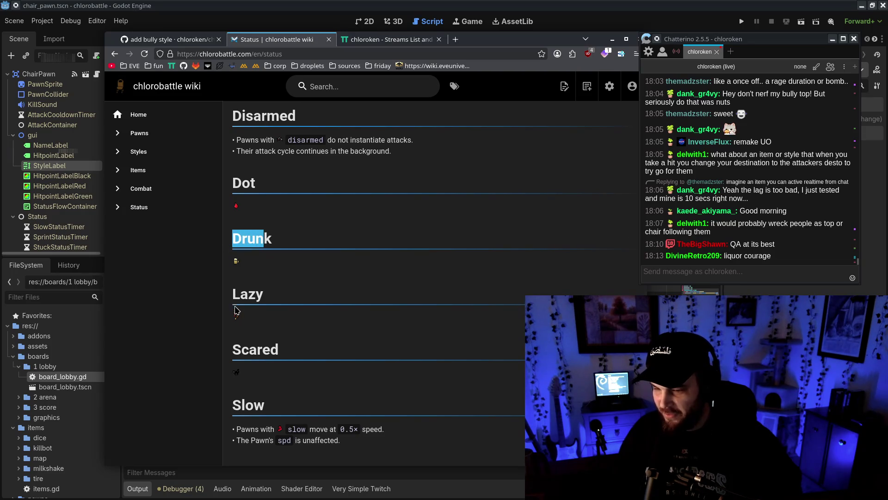
{"action": "left_click_drag", "start_coordinate": [238, 312], "coordinate": [293, 323]}
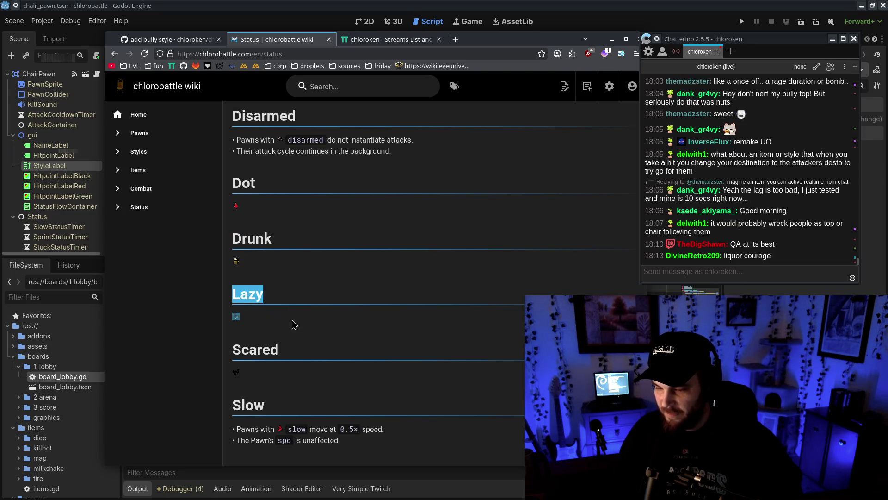
{"action": "left_click", "coordinate": [293, 323]}
{"action": "left_click_drag", "start_coordinate": [234, 232], "coordinate": [292, 263]}
{"action": "left_click", "coordinate": [295, 262]}
{"action": "left_click_drag", "start_coordinate": [231, 289], "coordinate": [268, 312]}
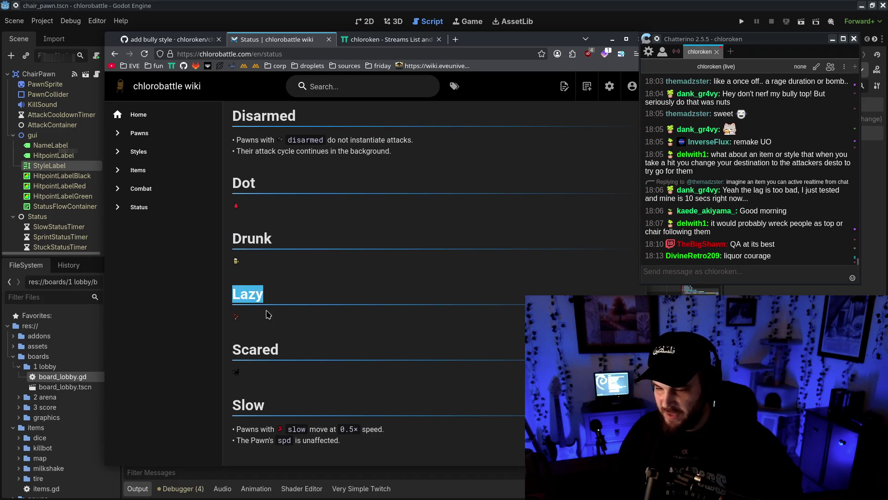
{"action": "left_click", "coordinate": [268, 311]}
{"action": "left_click_drag", "start_coordinate": [231, 231], "coordinate": [238, 255]}
{"action": "left_click", "coordinate": [238, 256]}
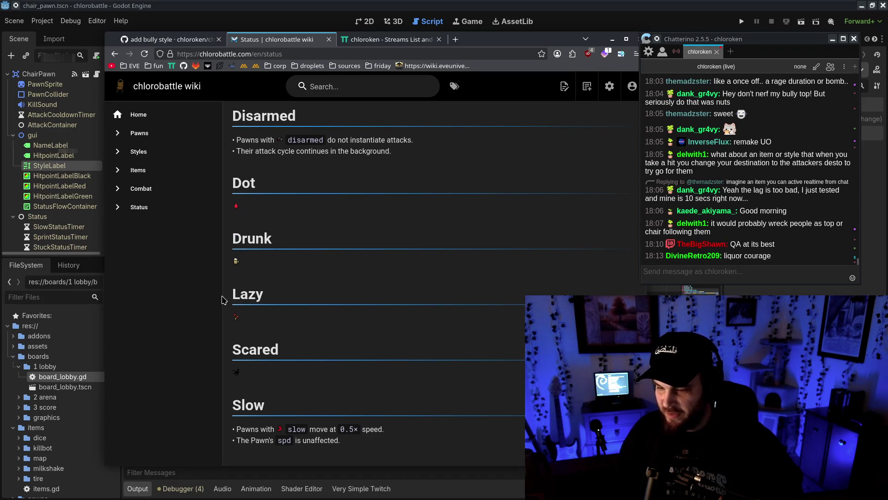
{"action": "left_click_drag", "start_coordinate": [224, 300], "coordinate": [297, 321]}
{"action": "left_click", "coordinate": [298, 321]}
{"action": "left_click_drag", "start_coordinate": [241, 235], "coordinate": [240, 278]}
{"action": "left_click", "coordinate": [240, 278]}
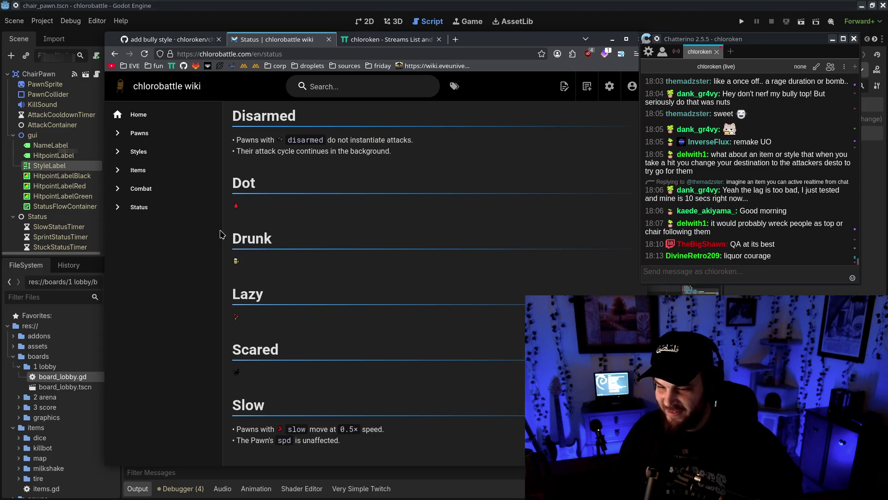
{"action": "left_click_drag", "start_coordinate": [221, 234], "coordinate": [283, 327]}
{"action": "left_click", "coordinate": [270, 311]}
{"action": "left_click", "coordinate": [284, 327]}
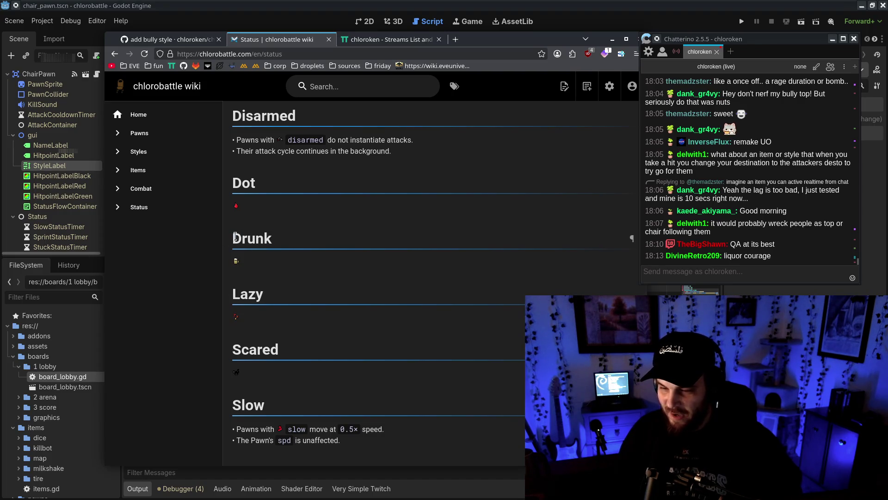
{"action": "left_click_drag", "start_coordinate": [231, 232], "coordinate": [245, 252]}
{"action": "left_click", "coordinate": [245, 252]}
{"action": "left_click_drag", "start_coordinate": [233, 292], "coordinate": [292, 330]}
{"action": "left_click", "coordinate": [292, 330]}
{"action": "left_click", "coordinate": [283, 290]}
{"action": "left_click_drag", "start_coordinate": [231, 234], "coordinate": [306, 328]}
{"action": "left_click", "coordinate": [307, 329]}
{"action": "left_click_drag", "start_coordinate": [217, 237], "coordinate": [278, 273]}
{"action": "left_click", "coordinate": [277, 273]}
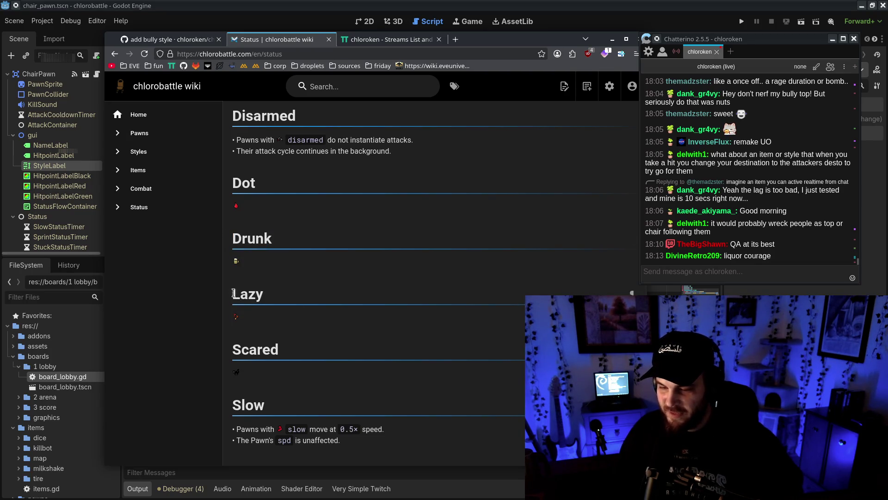
{"action": "left_click_drag", "start_coordinate": [234, 292], "coordinate": [272, 324]}
{"action": "left_click", "coordinate": [272, 324]}
{"action": "mouse_move", "coordinate": [236, 292]}
{"action": "left_mouse_down"}
{"action": "mouse_move", "coordinate": [298, 330]}
{"action": "mouse_move", "coordinate": [235, 294]}
{"action": "mouse_move", "coordinate": [284, 330]}
{"action": "left_mouse_up"}
{"action": "left_click", "coordinate": [298, 329]}
{"action": "left_click", "coordinate": [284, 330]}
{"action": "scroll", "coordinate": [284, 342], "scroll_direction": "down", "scroll_amount": 5}
{"action": "scroll", "coordinate": [284, 349], "scroll_direction": "up", "scroll_amount": 10}
{"action": "scroll", "coordinate": [252, 308], "scroll_direction": "down", "scroll_amount": 3}
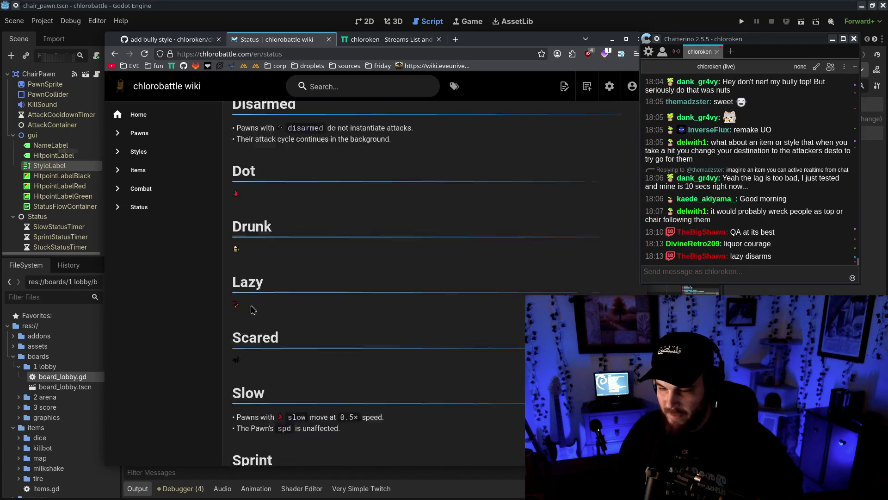
{"action": "scroll", "coordinate": [452, 272], "scroll_direction": "up", "scroll_amount": 2}
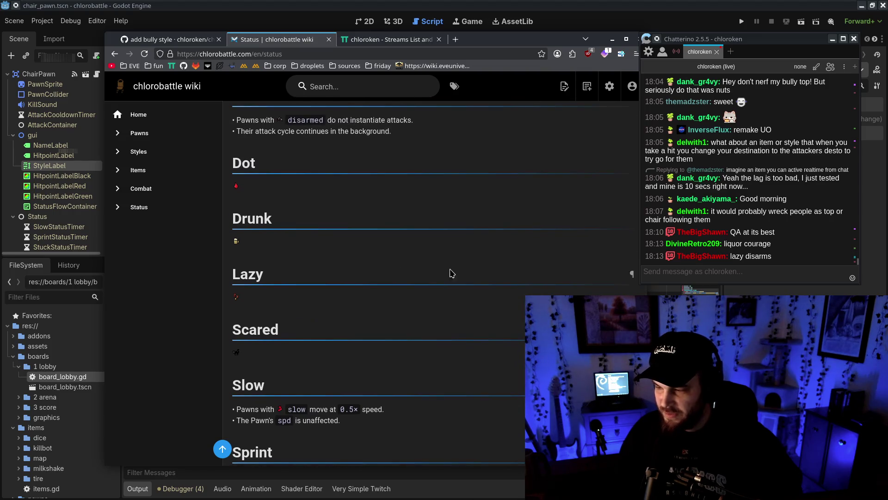
{"action": "scroll", "coordinate": [334, 321], "scroll_direction": "down", "scroll_amount": 4}
{"action": "scroll", "coordinate": [334, 321], "scroll_direction": "up", "scroll_amount": 6}
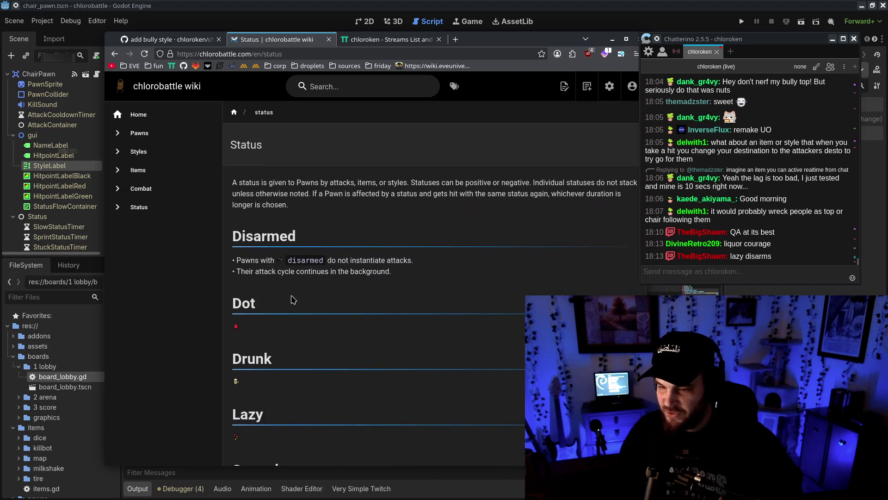
{"action": "left_click_drag", "start_coordinate": [228, 220], "coordinate": [382, 267]}
{"action": "left_click", "coordinate": [382, 267]}
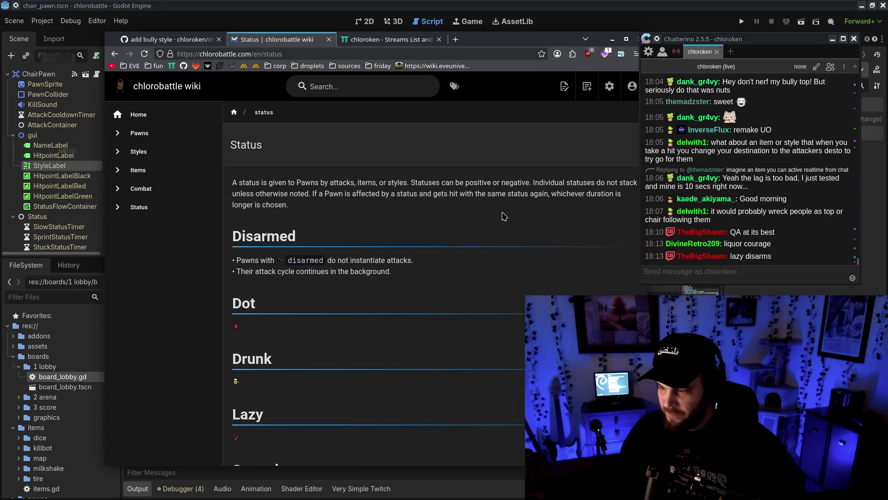
{"action": "scroll", "coordinate": [503, 216], "scroll_direction": "down", "scroll_amount": 3}
{"action": "scroll", "coordinate": [504, 216], "scroll_direction": "up", "scroll_amount": 1}
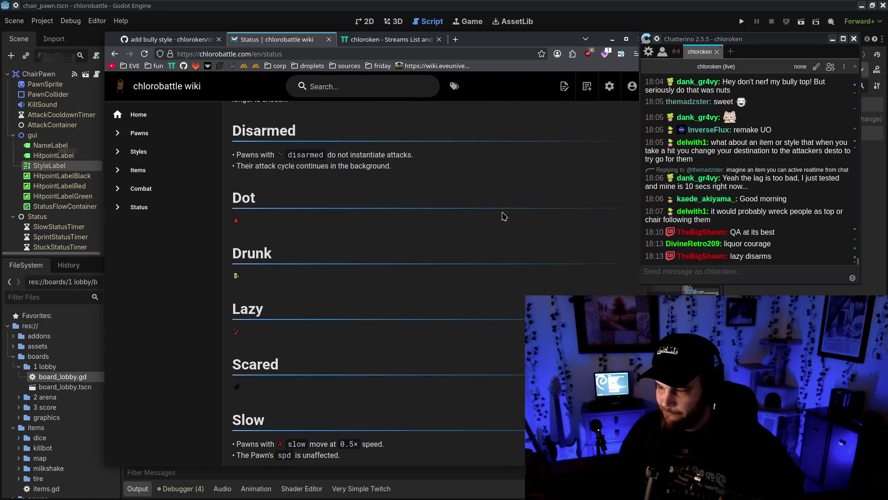
{"action": "scroll", "coordinate": [503, 216], "scroll_direction": "down", "scroll_amount": 2}
{"action": "double_click", "coordinate": [245, 204]}
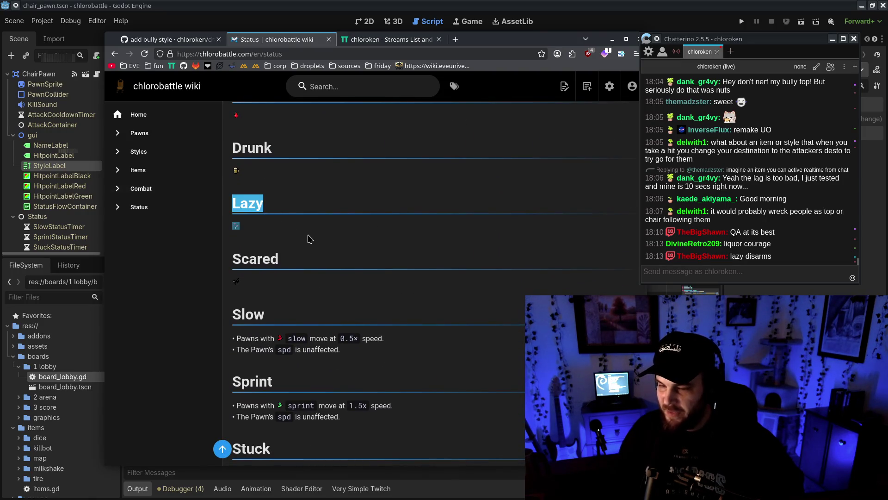
{"action": "left_click", "coordinate": [306, 237]}
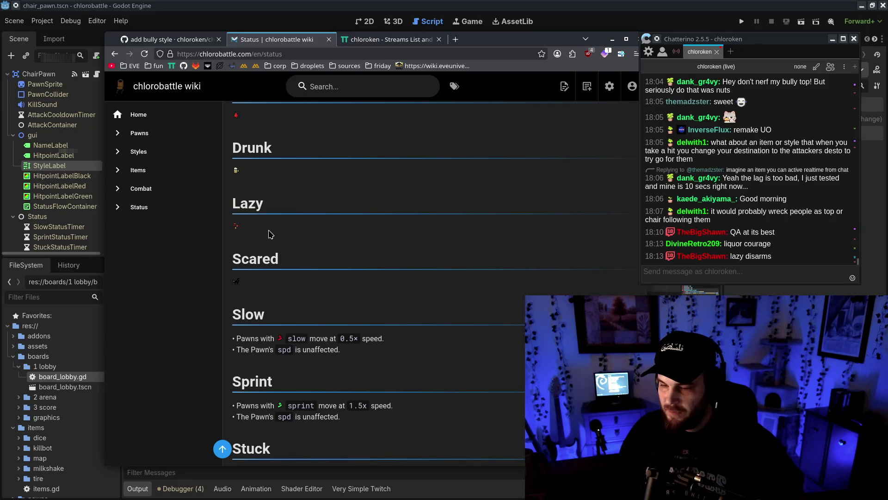
{"action": "left_click_drag", "start_coordinate": [230, 147], "coordinate": [267, 168]}
{"action": "left_click", "coordinate": [268, 170]}
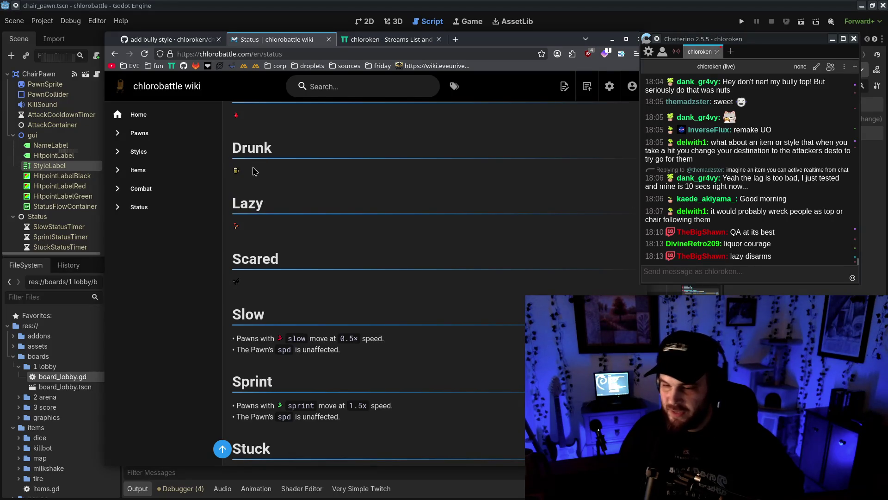
{"action": "left_click_drag", "start_coordinate": [231, 202], "coordinate": [261, 230]}
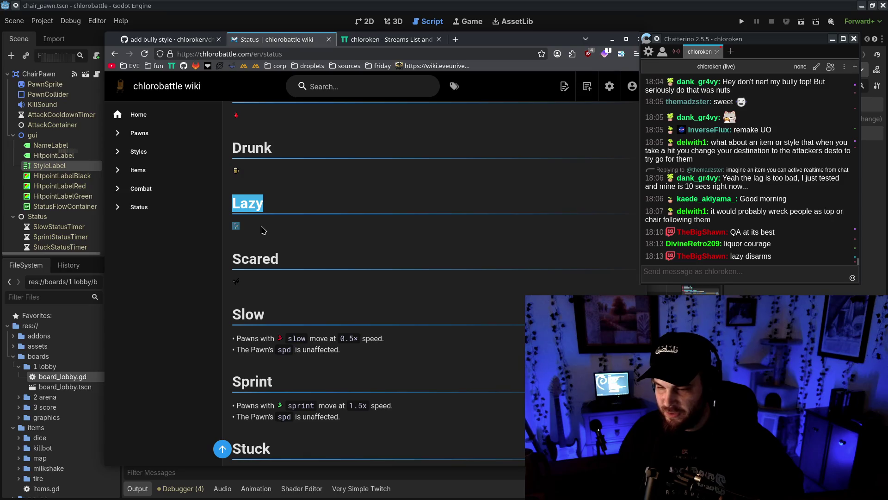
{"action": "left_click", "coordinate": [272, 234]}
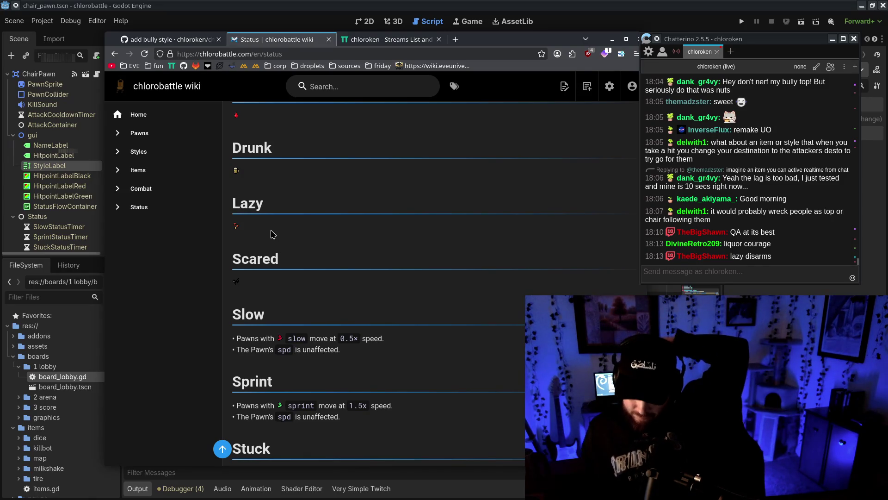
{"action": "scroll", "coordinate": [348, 282], "scroll_direction": "up", "scroll_amount": 3}
{"action": "scroll", "coordinate": [365, 270], "scroll_direction": "down", "scroll_amount": 2}
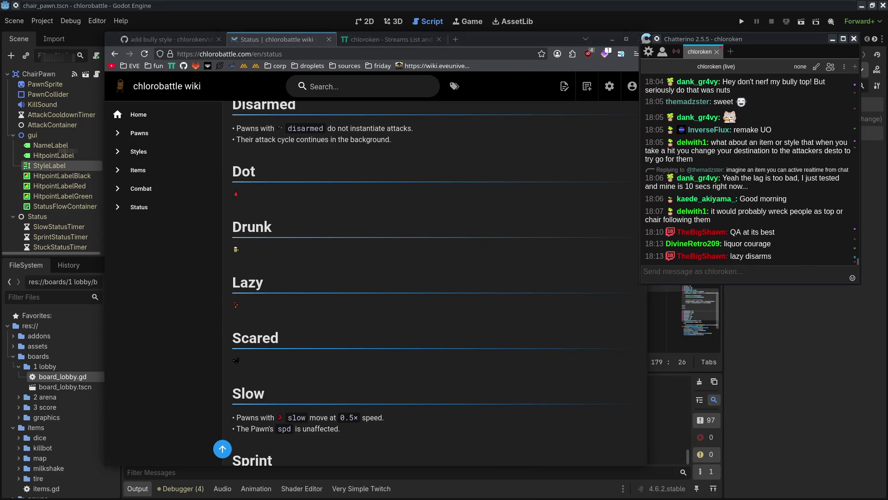
{"action": "double_click", "coordinate": [241, 229]}
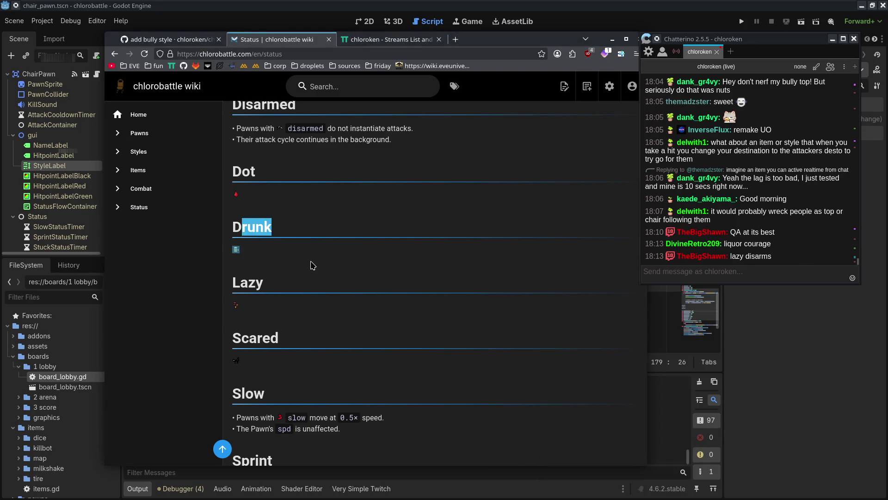
{"action": "left_click", "coordinate": [241, 228]}
{"action": "double_click", "coordinate": [241, 229]}
{"action": "left_click", "coordinate": [265, 253]}
{"action": "double_click", "coordinate": [254, 244]}
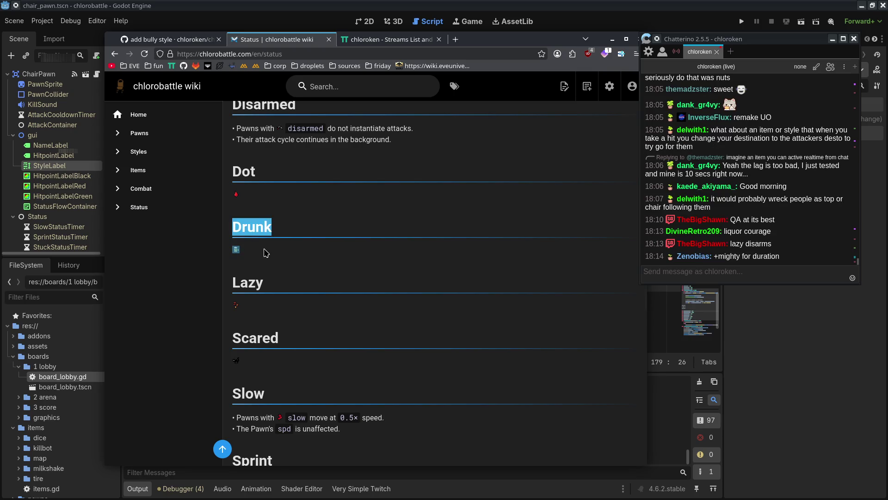
{"action": "left_click", "coordinate": [264, 254]}
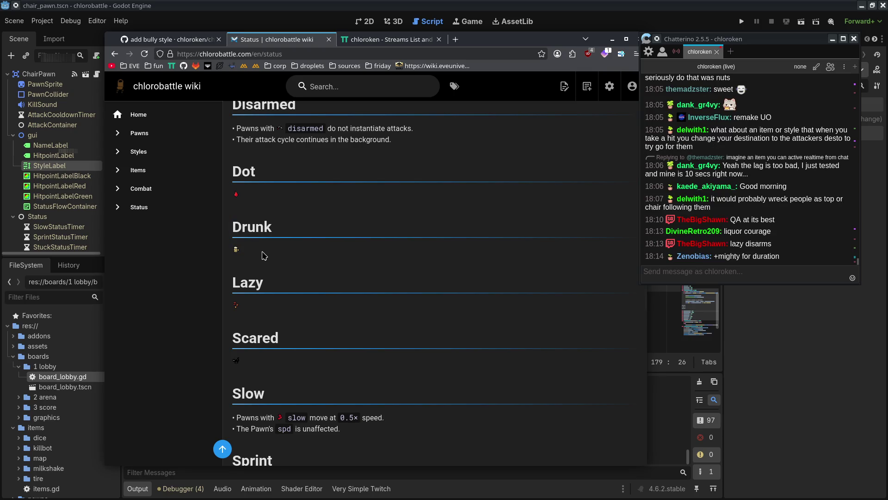